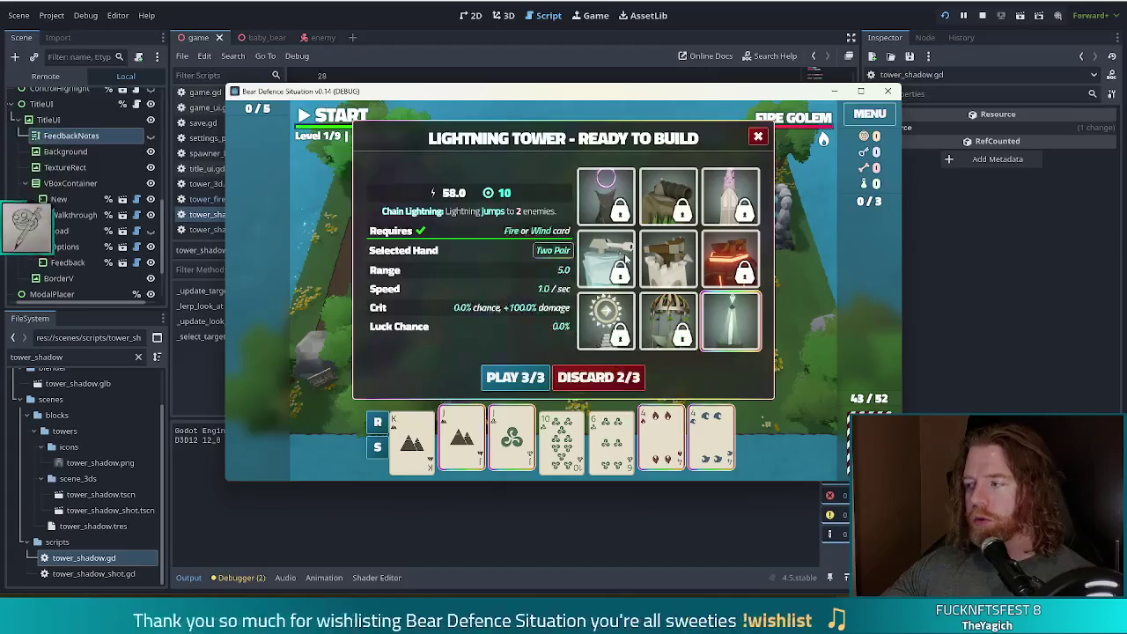
# Step: Build a Two Pair Lightning Tower inside the central path loop and clear wave 1
pyautogui.click(539, 377)
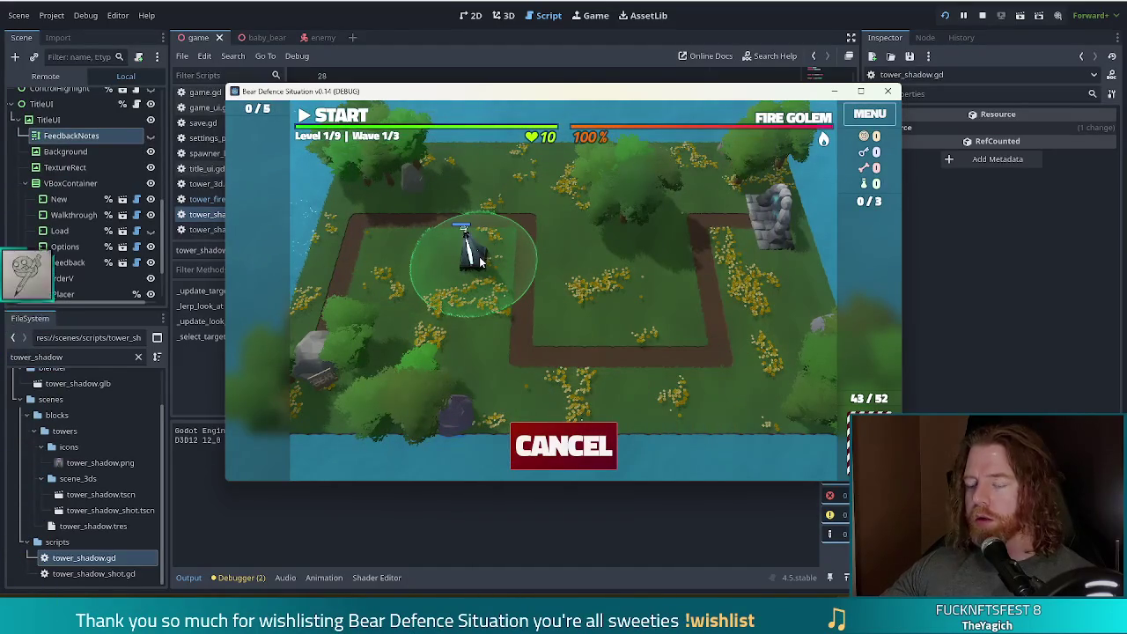
pyautogui.click(577, 303)
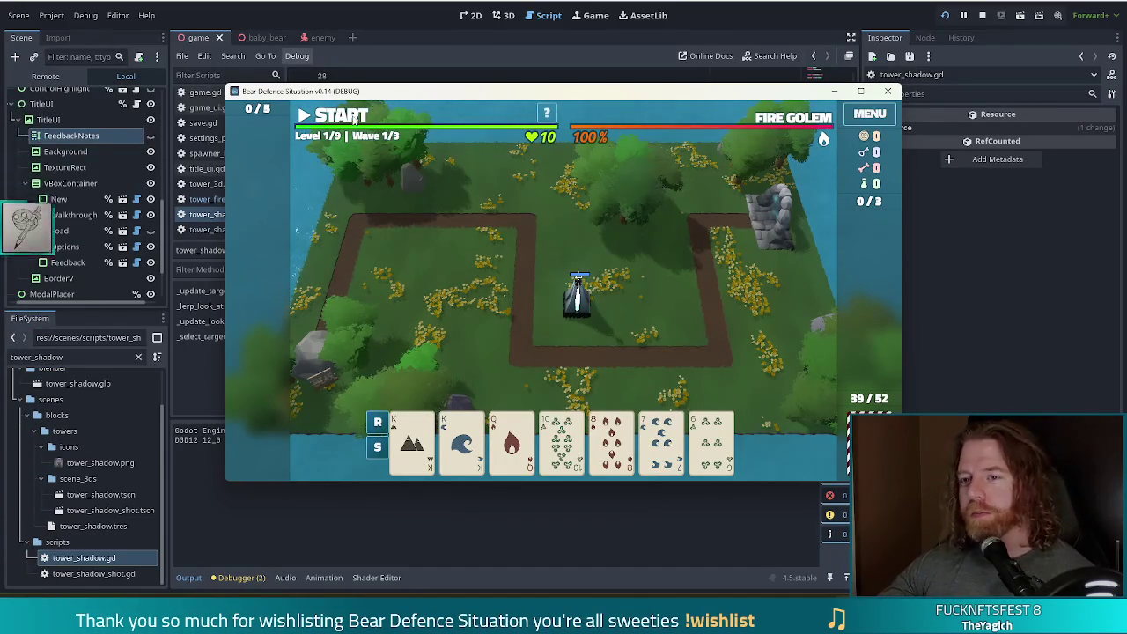
pyautogui.click(355, 121)
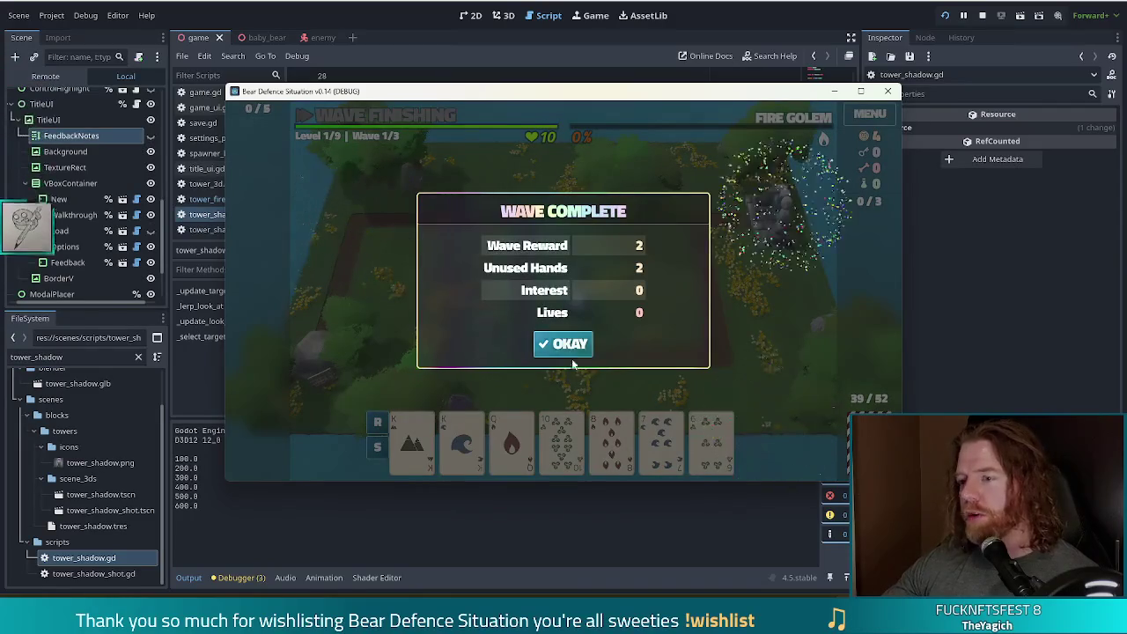
pyautogui.click(569, 348)
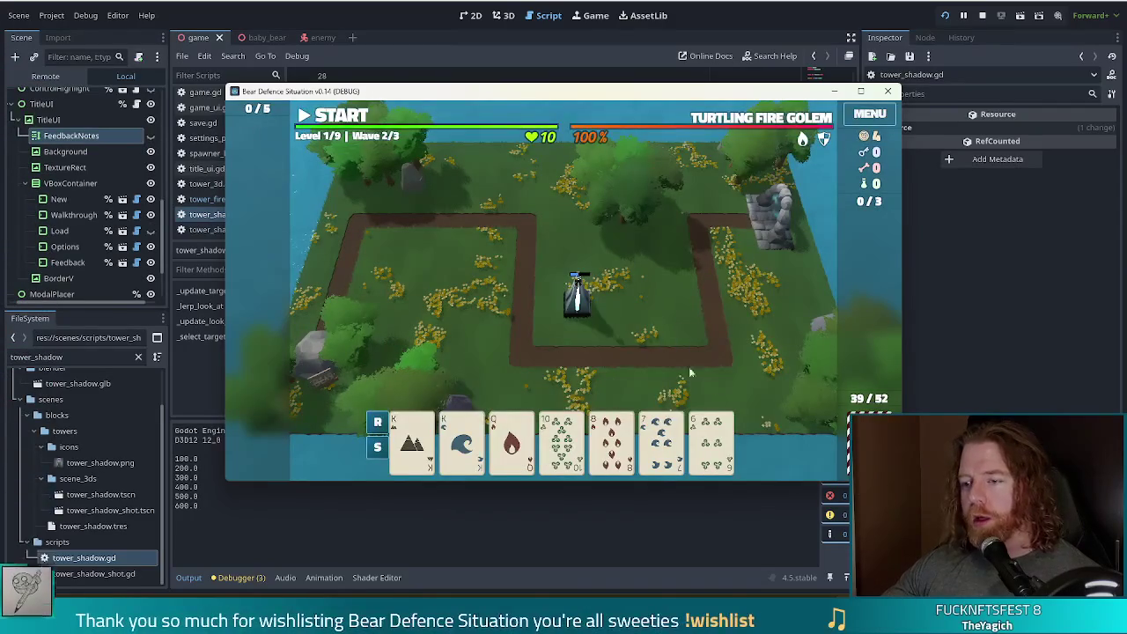
# Step: Discard the 8 of Fire for a new card
pyautogui.click(613, 440)
pyautogui.click(613, 441)
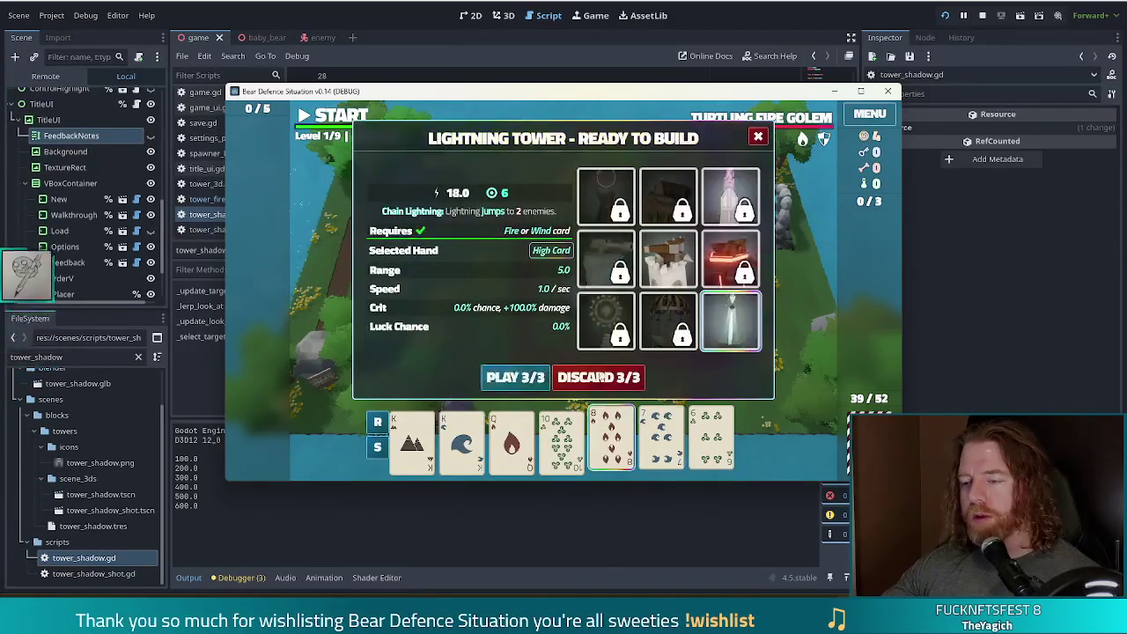
pyautogui.click(599, 377)
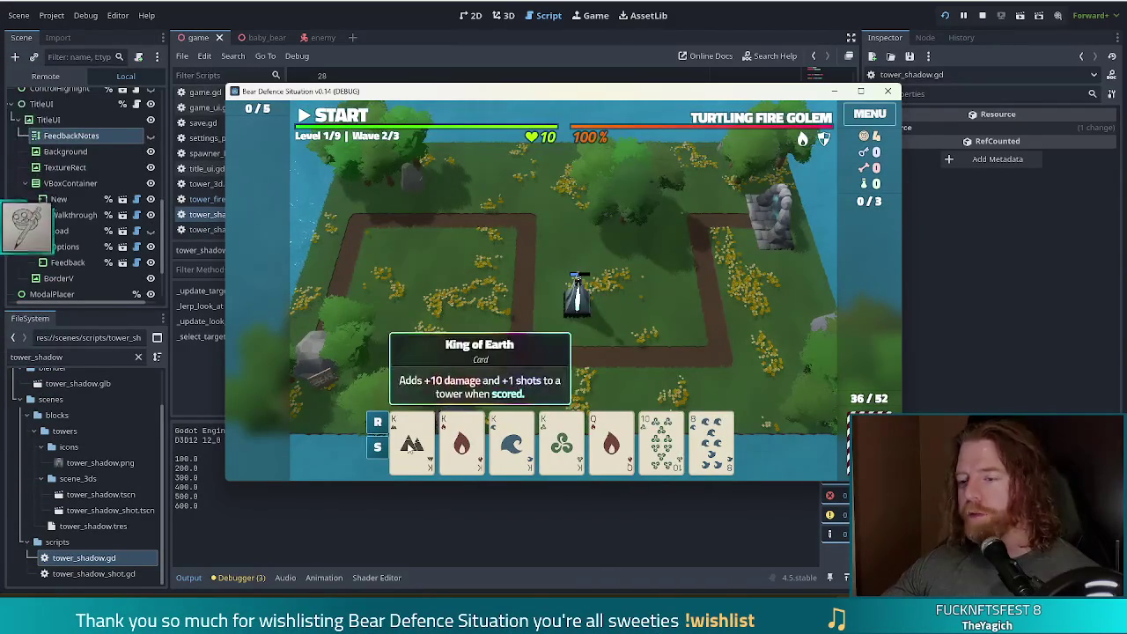
# Step: Build a Four of a Kind Kings Lightning Tower at the upper-left and clear wave 2
pyautogui.click(412, 440)
pyautogui.click(462, 440)
pyautogui.click(512, 440)
pyautogui.click(562, 440)
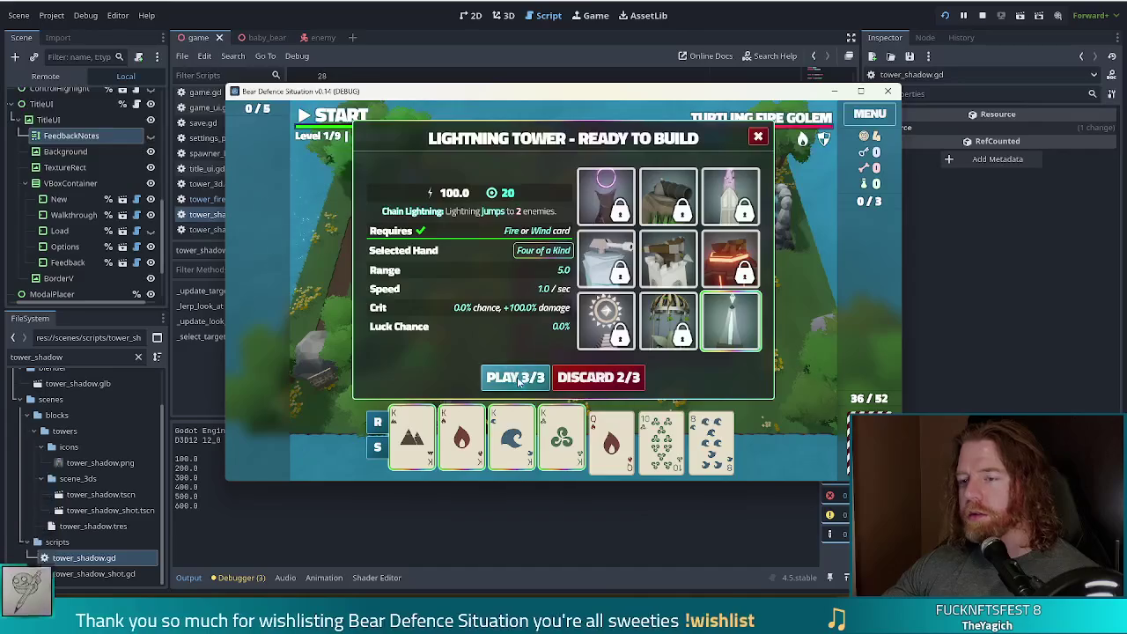
pyautogui.click(518, 377)
pyautogui.click(462, 237)
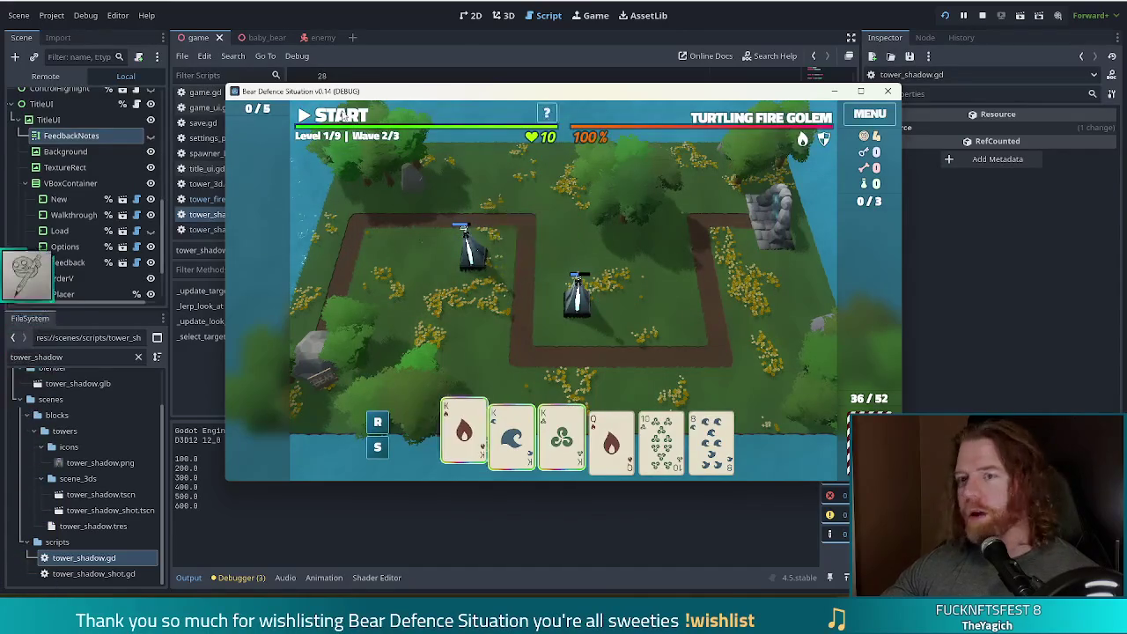
pyautogui.press('space')
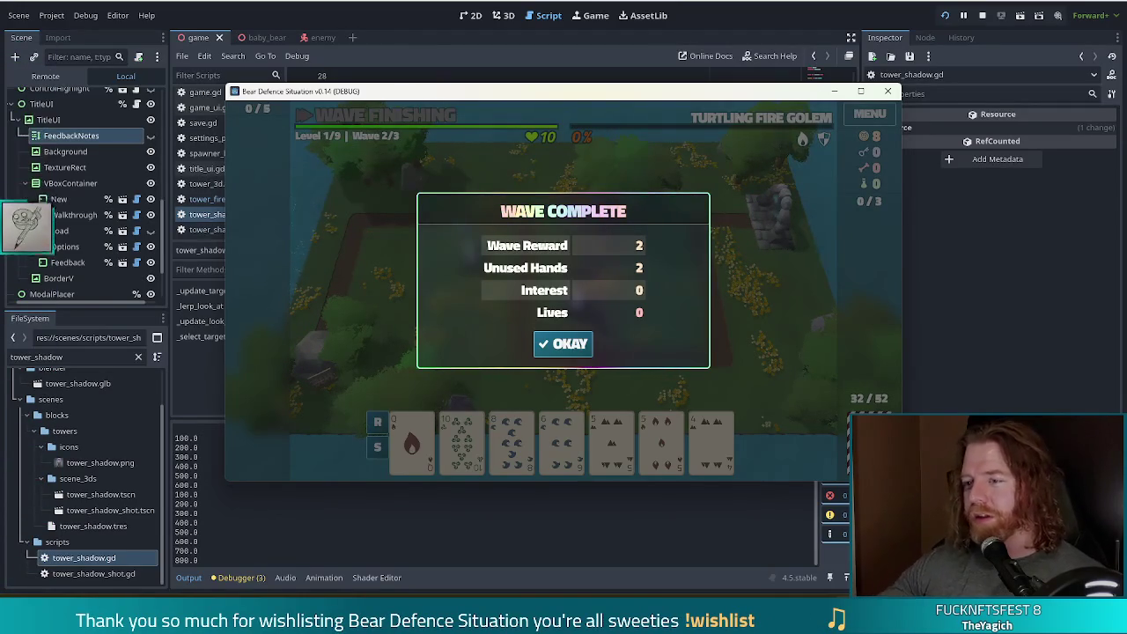
pyautogui.click(564, 343)
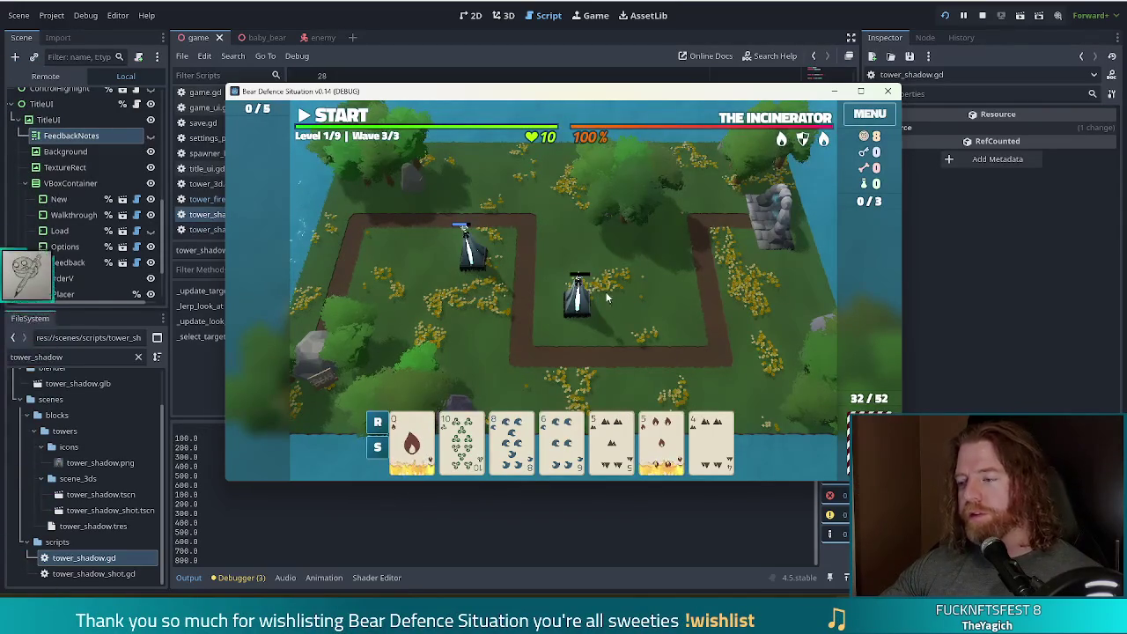
# Step: Discard the Queen of Fire, 5 of Fire and 5 of Earth for new cards
pyautogui.moveTo(649, 438)
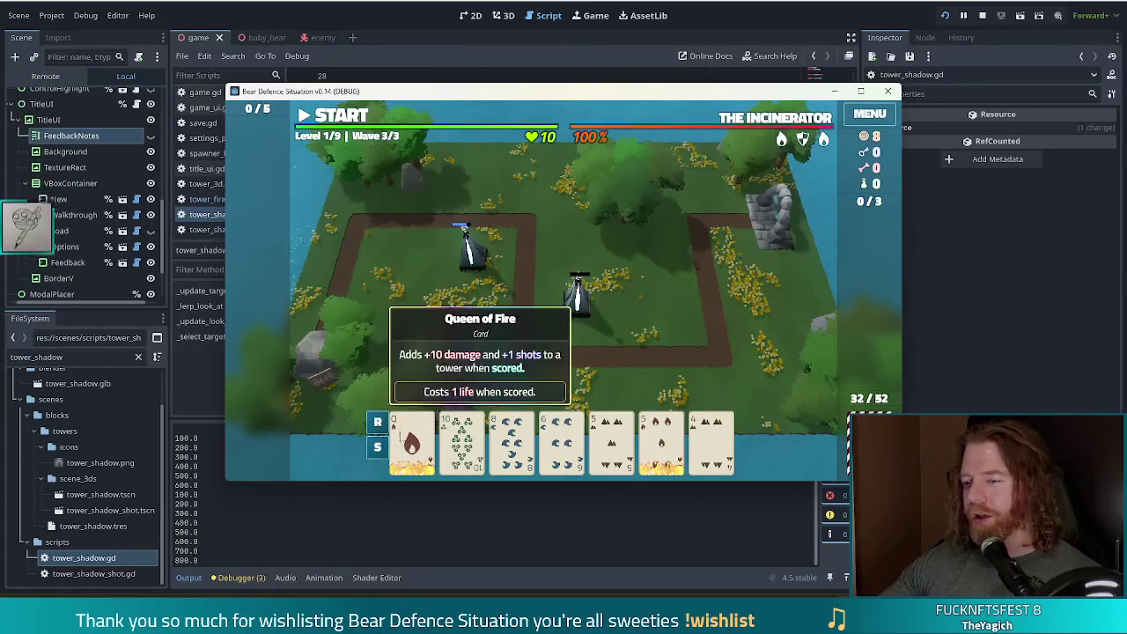
pyautogui.click(412, 440)
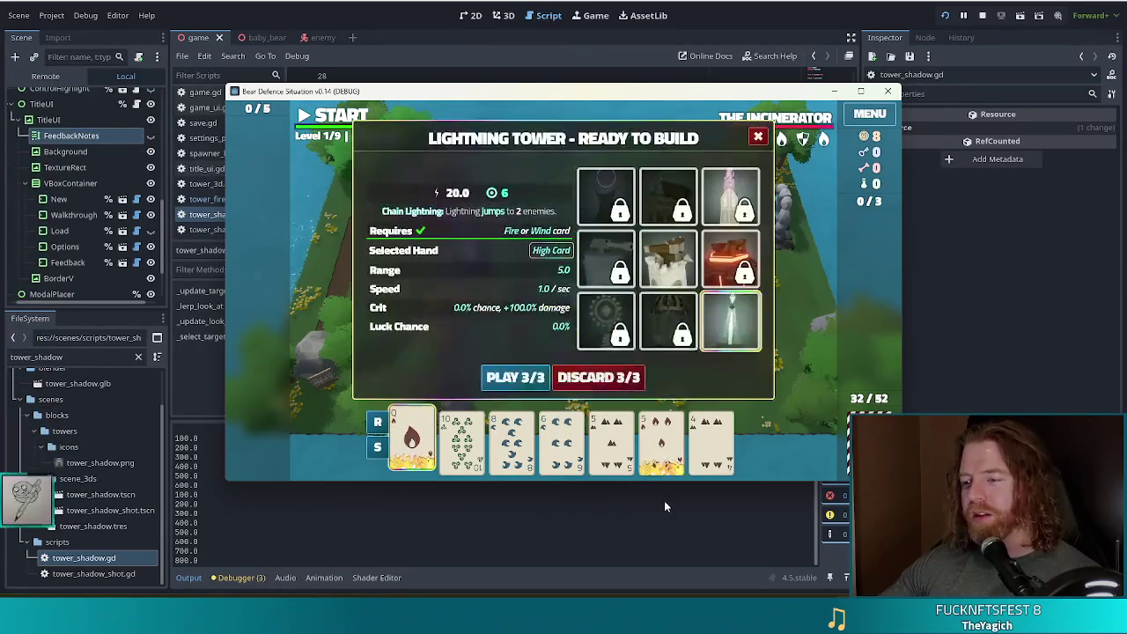
pyautogui.click(683, 438)
pyautogui.click(611, 438)
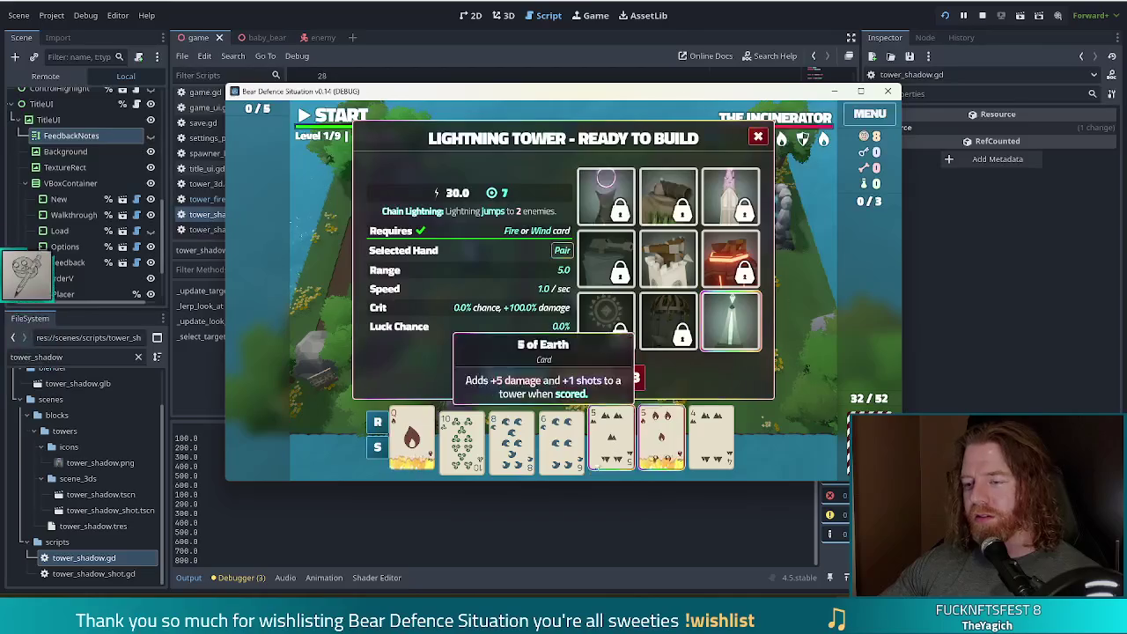
pyautogui.click(614, 377)
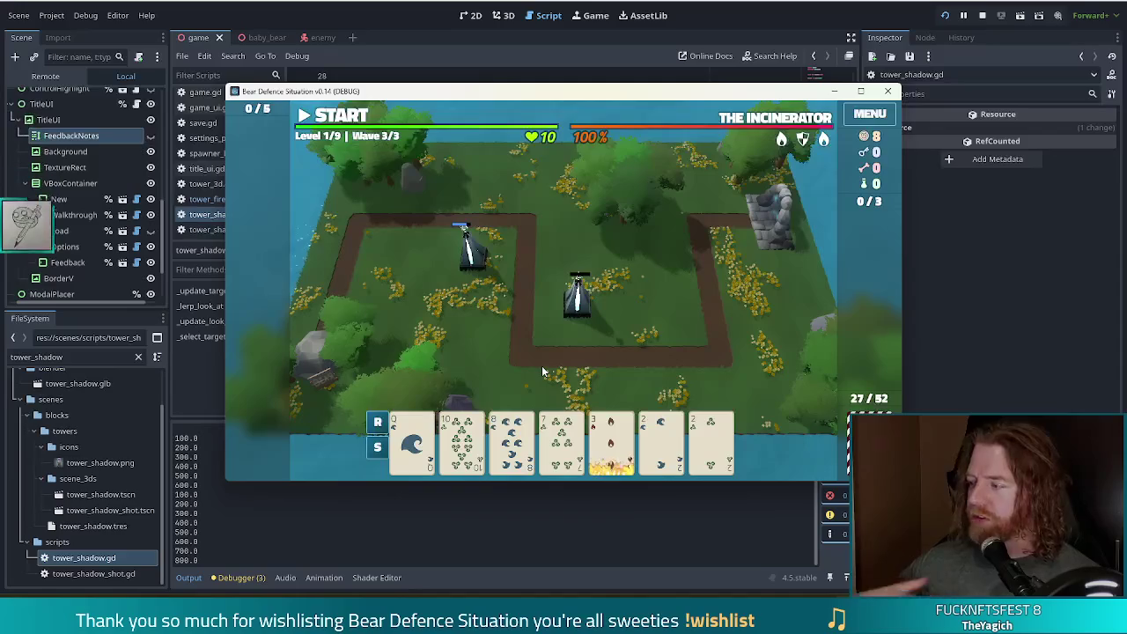
pyautogui.moveTo(804, 141)
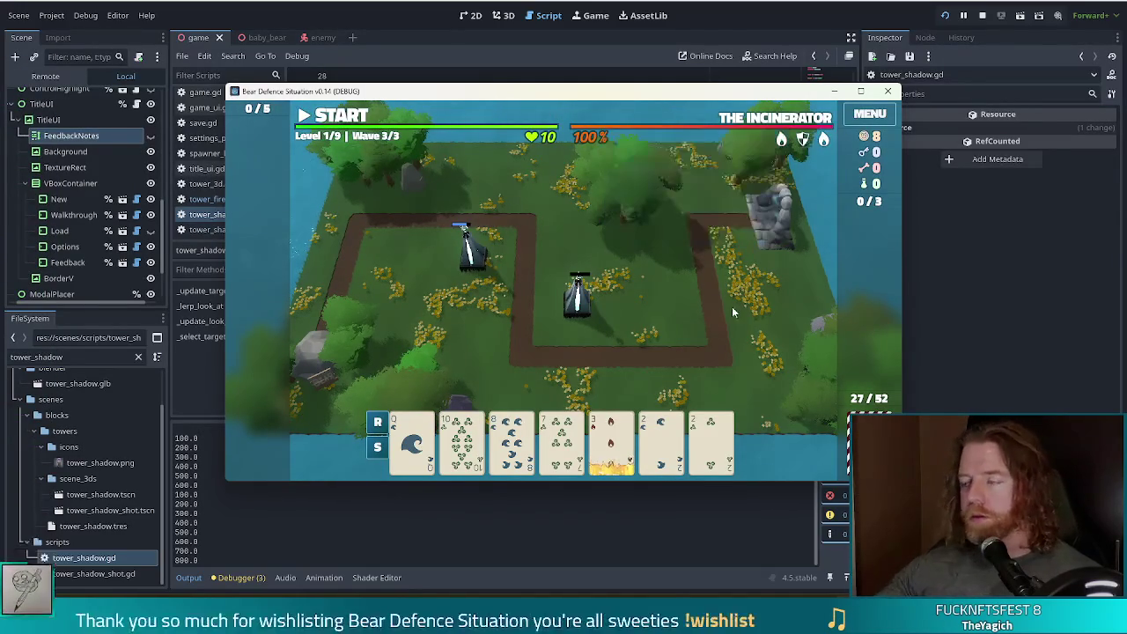
# Step: Discard the 3 of Fire and both 2s for new cards
pyautogui.click(610, 421)
pyautogui.click(661, 436)
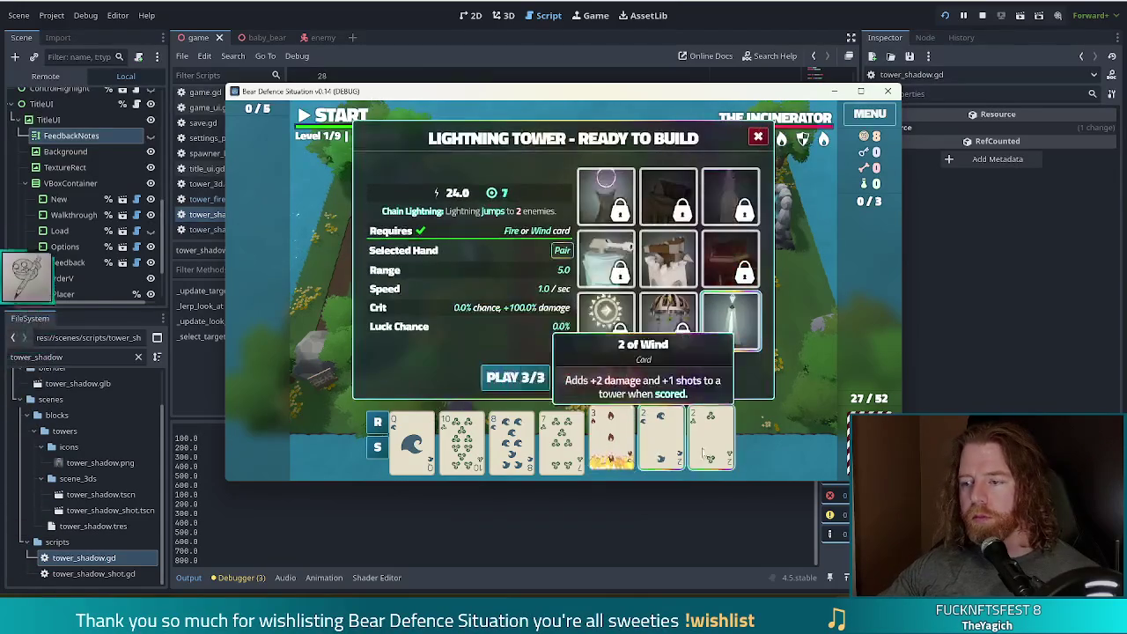
pyautogui.click(711, 436)
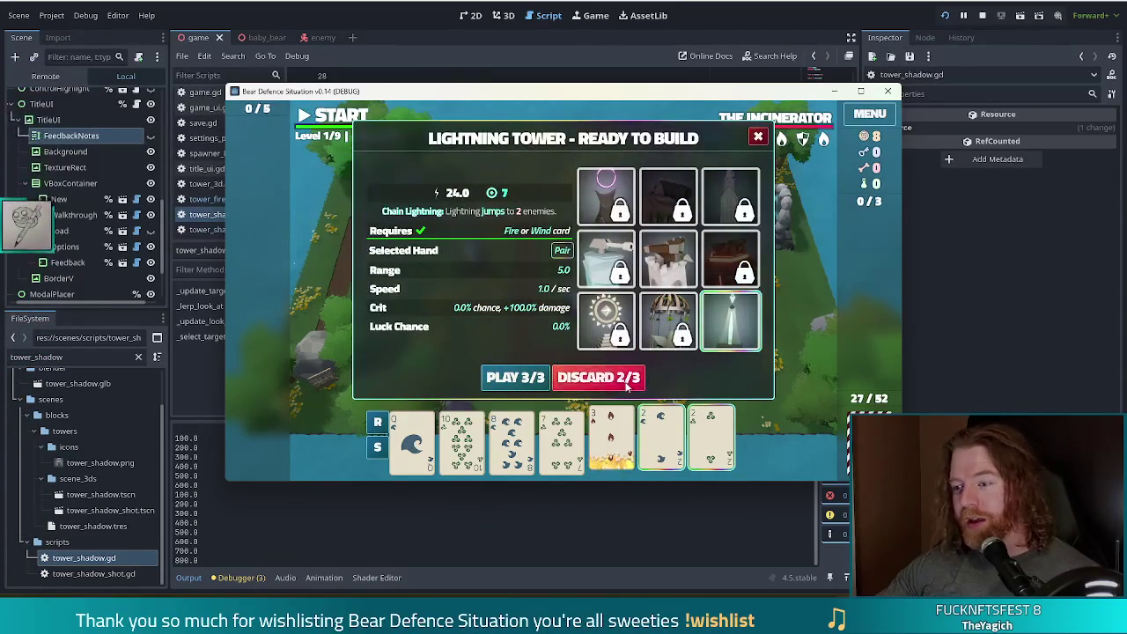
pyautogui.click(628, 385)
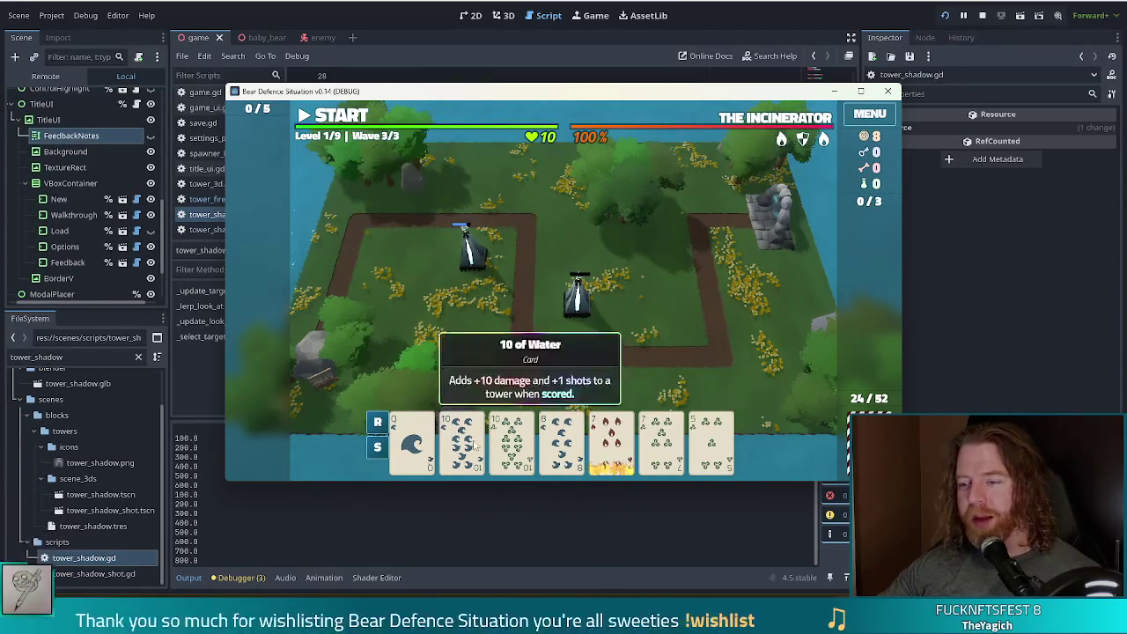
# Step: Build a Two Pair tower (tens and sevens) right of the centre tower
pyautogui.click(474, 445)
pyautogui.click(512, 441)
pyautogui.click(611, 441)
pyautogui.click(661, 440)
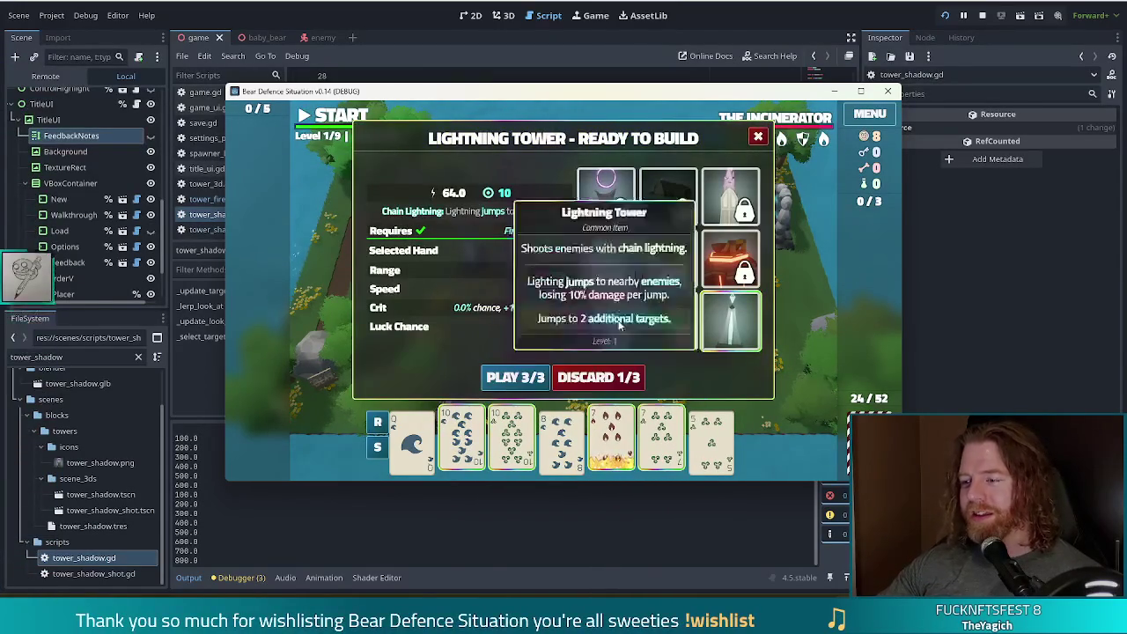
pyautogui.click(525, 381)
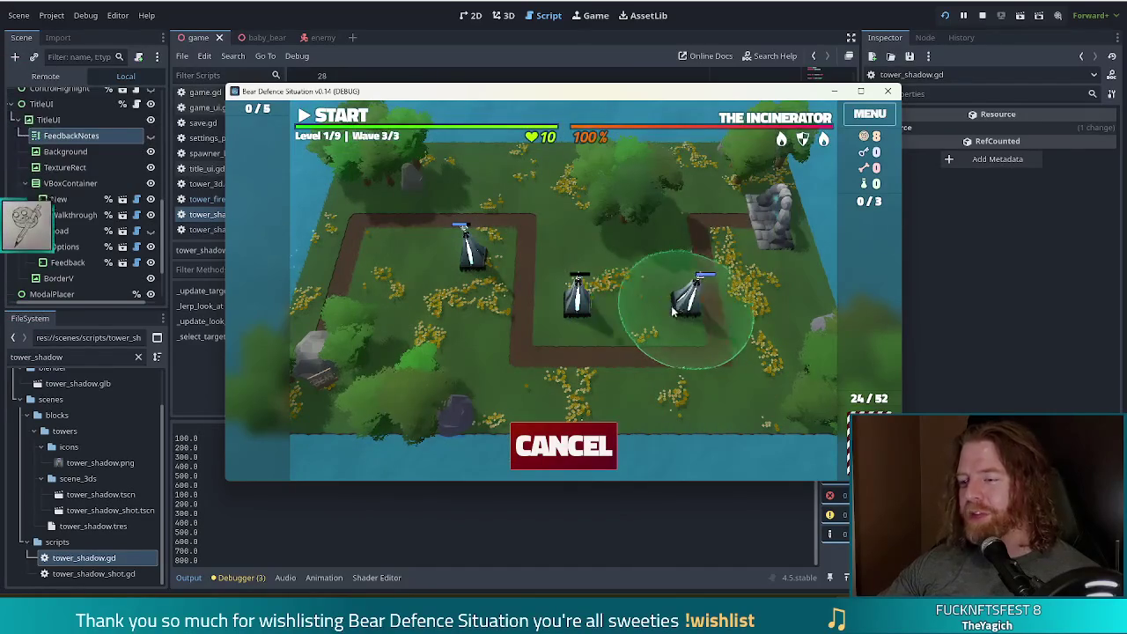
pyautogui.click(671, 308)
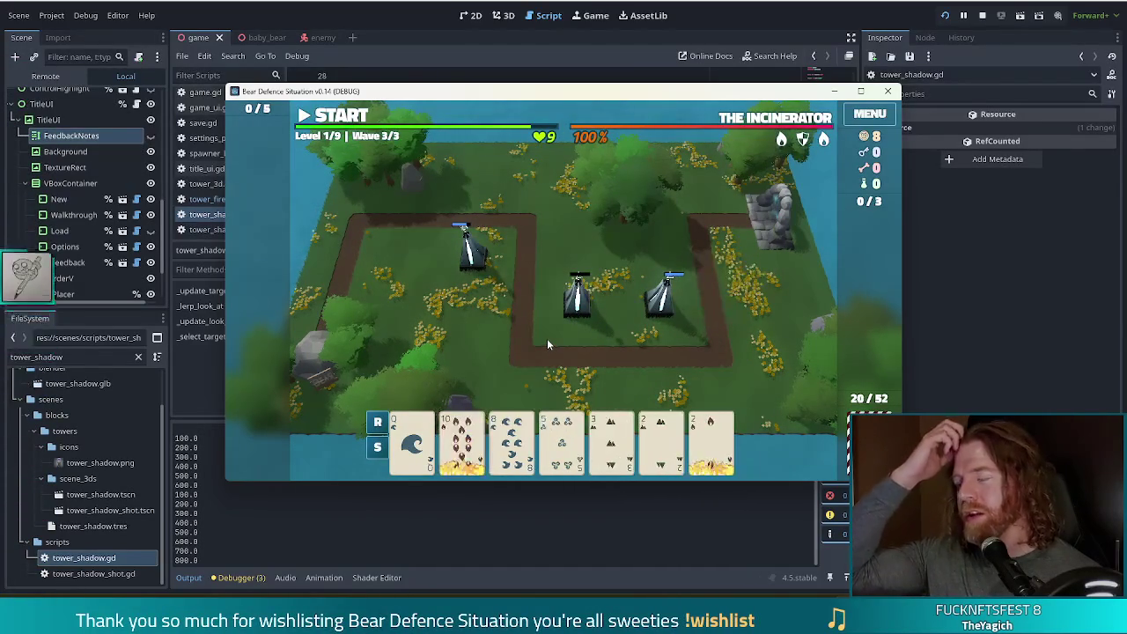
# Step: Discard a 5 and the 8 of Water for new cards
pyautogui.click(562, 444)
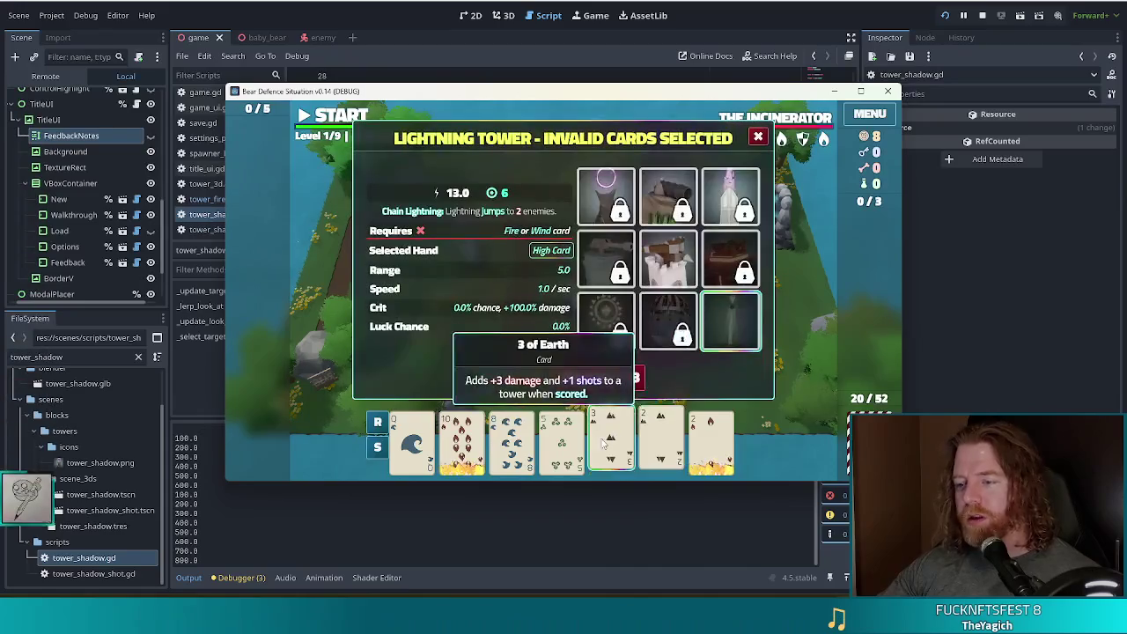
pyautogui.click(493, 453)
pyautogui.click(614, 377)
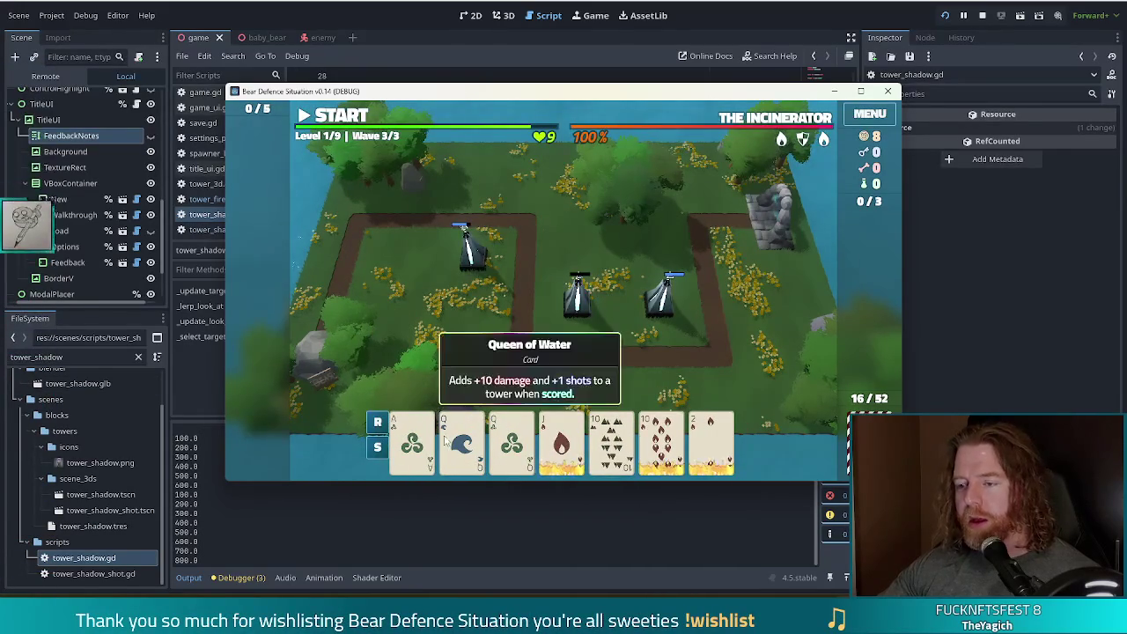
# Step: Build a Queens pair tower at the far left and finish wave 3
pyautogui.click(462, 442)
pyautogui.click(512, 442)
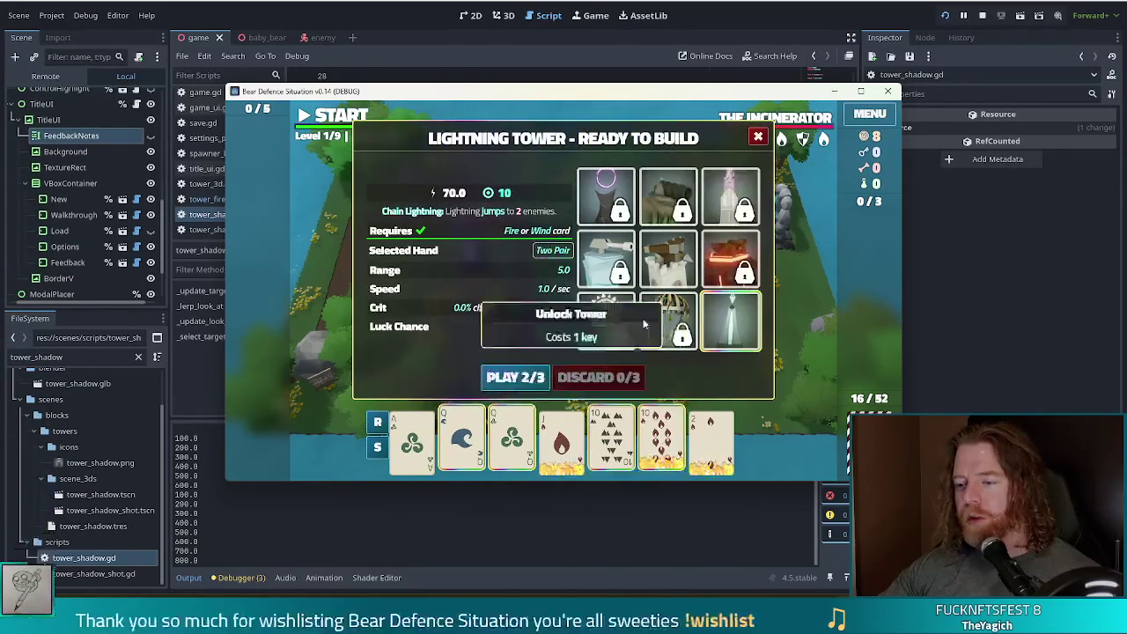
pyautogui.click(518, 377)
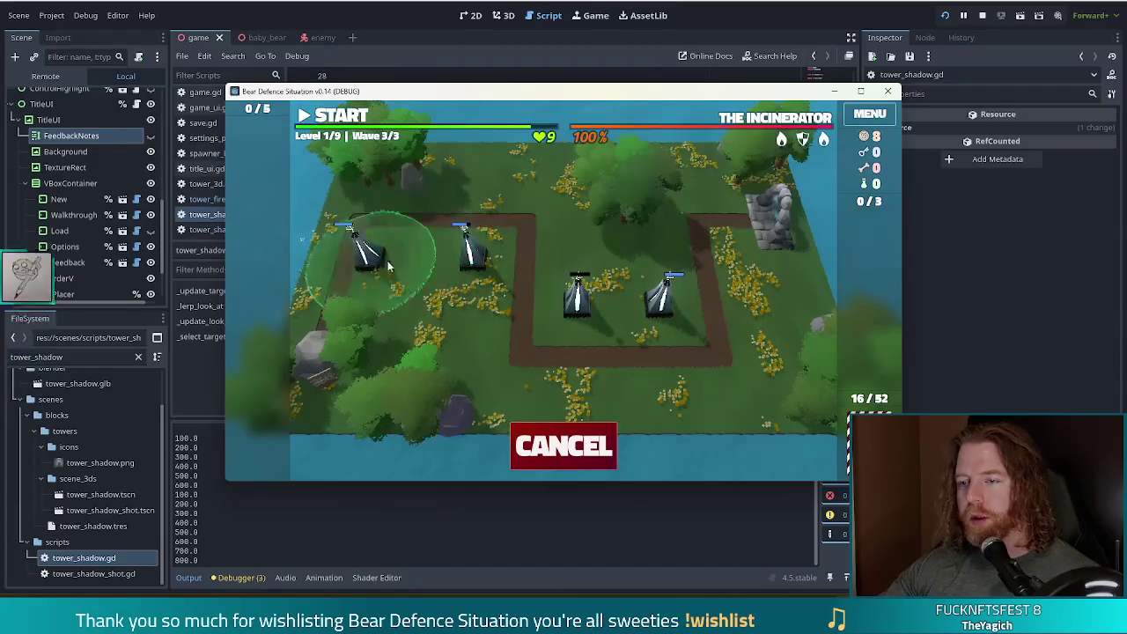
pyautogui.click(392, 251)
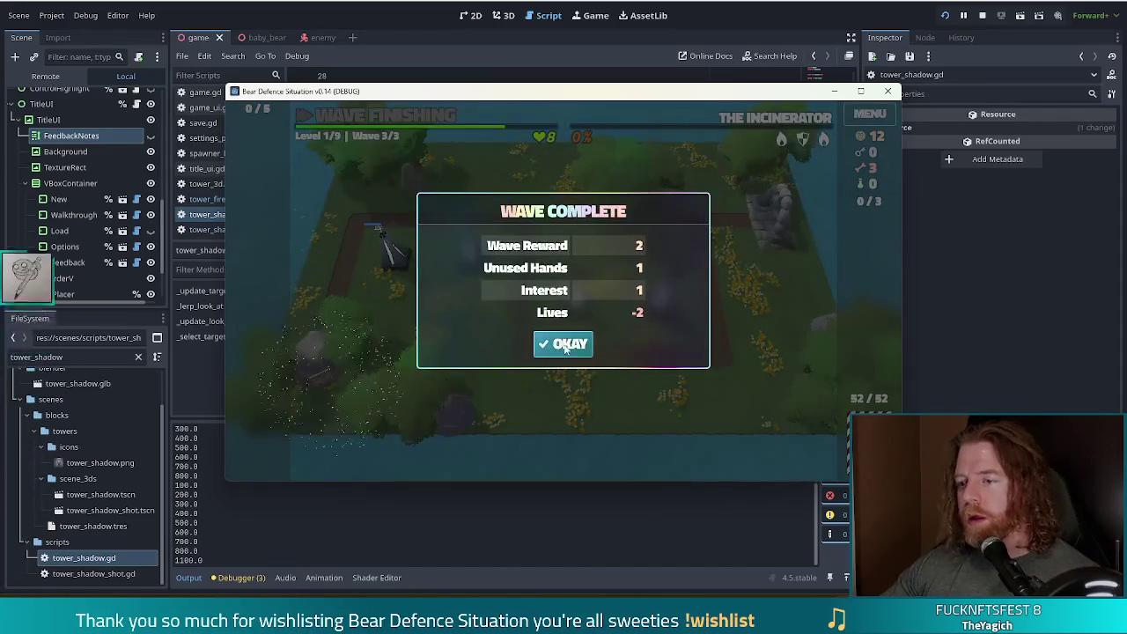
pyautogui.click(563, 344)
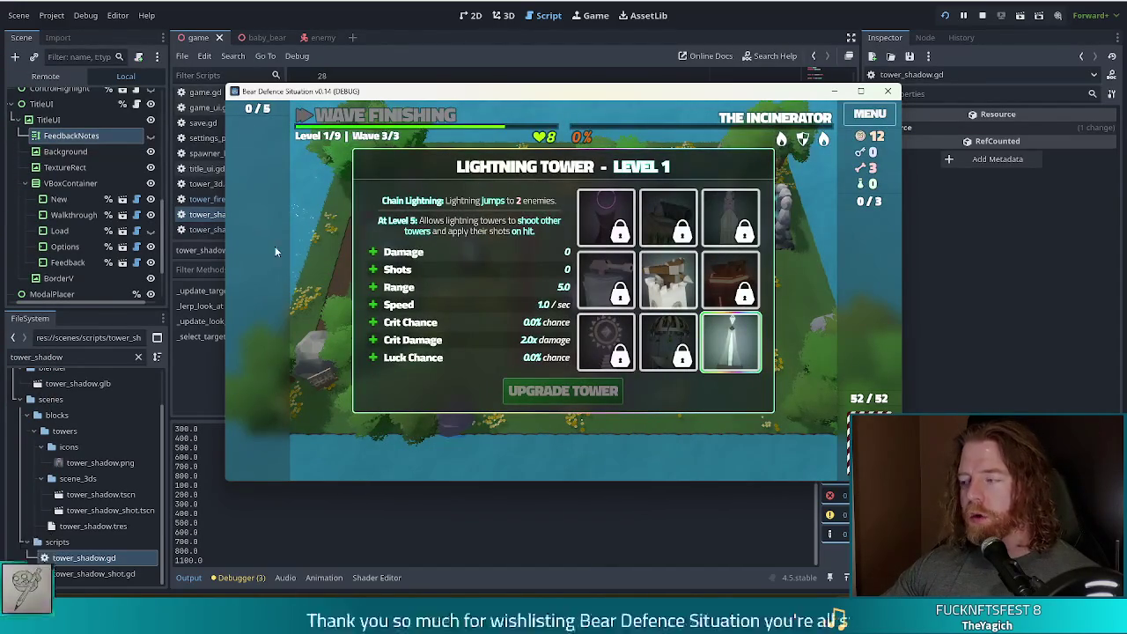
# Step: Upgrade the Lightning Tower with +3 Shots to level 2 and continue to Level 2
pyautogui.moveTo(649, 277)
pyautogui.click(458, 272)
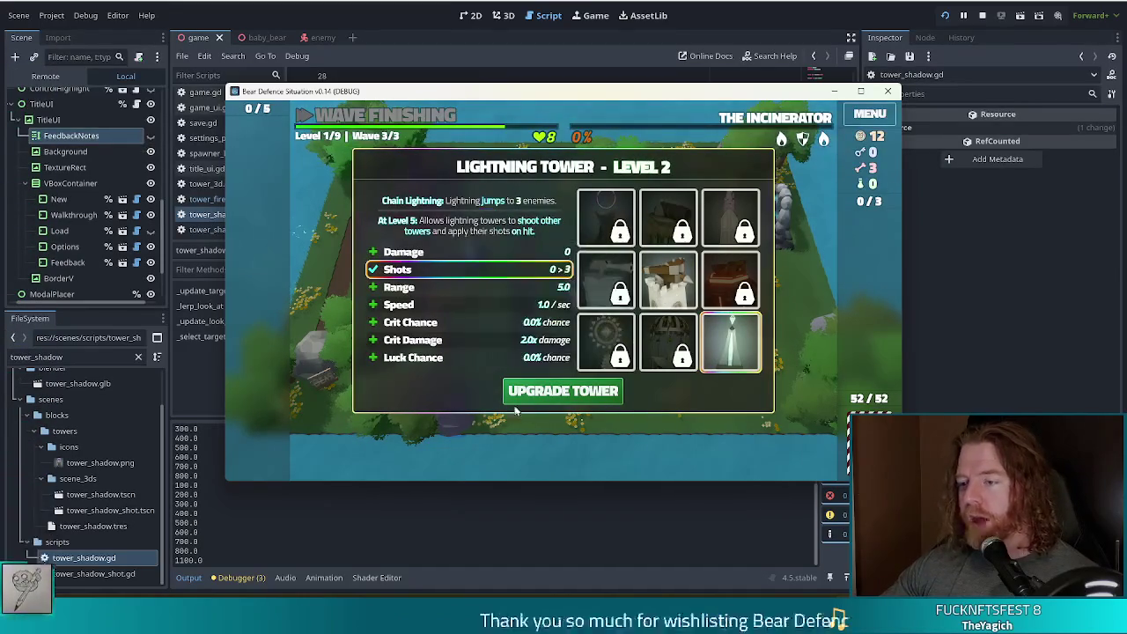
pyautogui.click(546, 392)
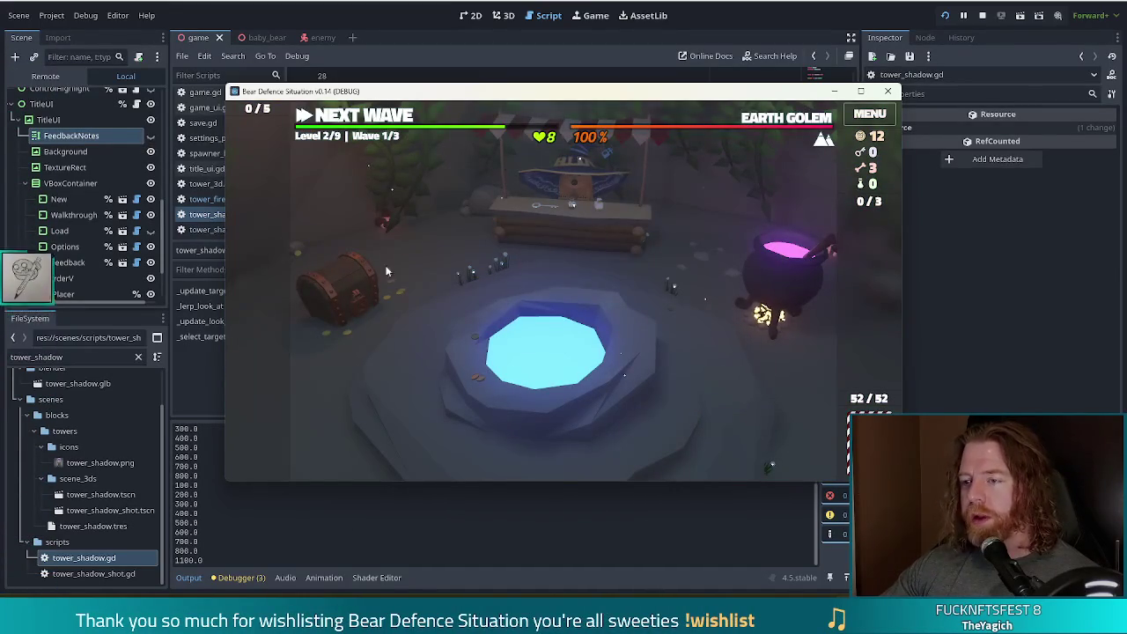
# Step: Brew a cauldron spell to give the Queen of Fire an Uruz rune
pyautogui.click(775, 275)
pyautogui.click(659, 337)
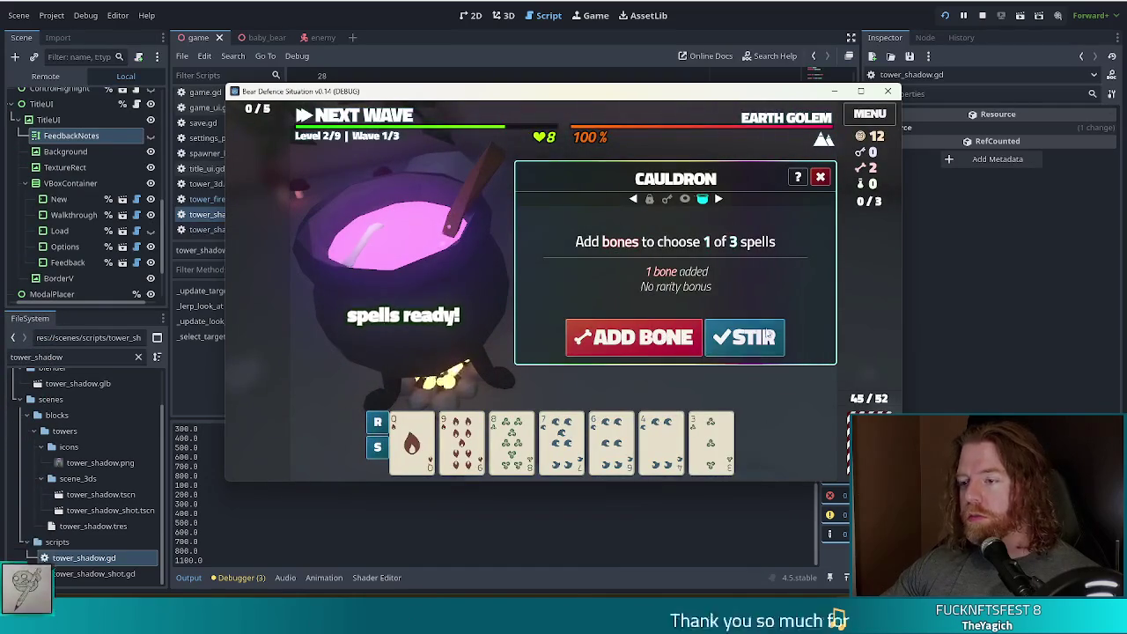
pyautogui.click(744, 337)
pyautogui.click(413, 440)
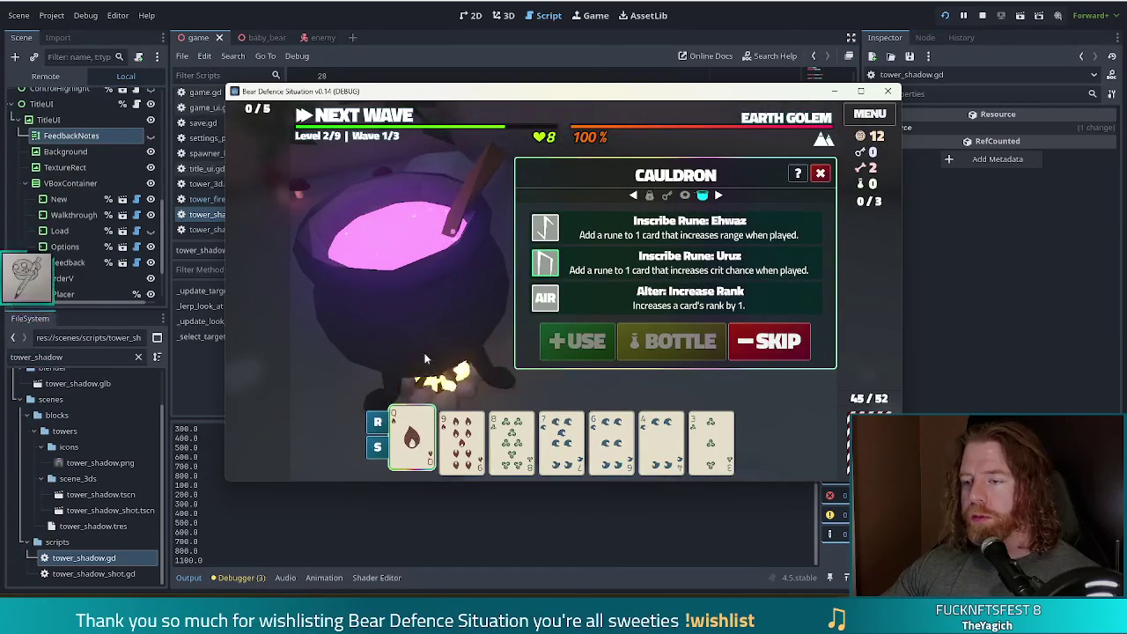
pyautogui.click(619, 231)
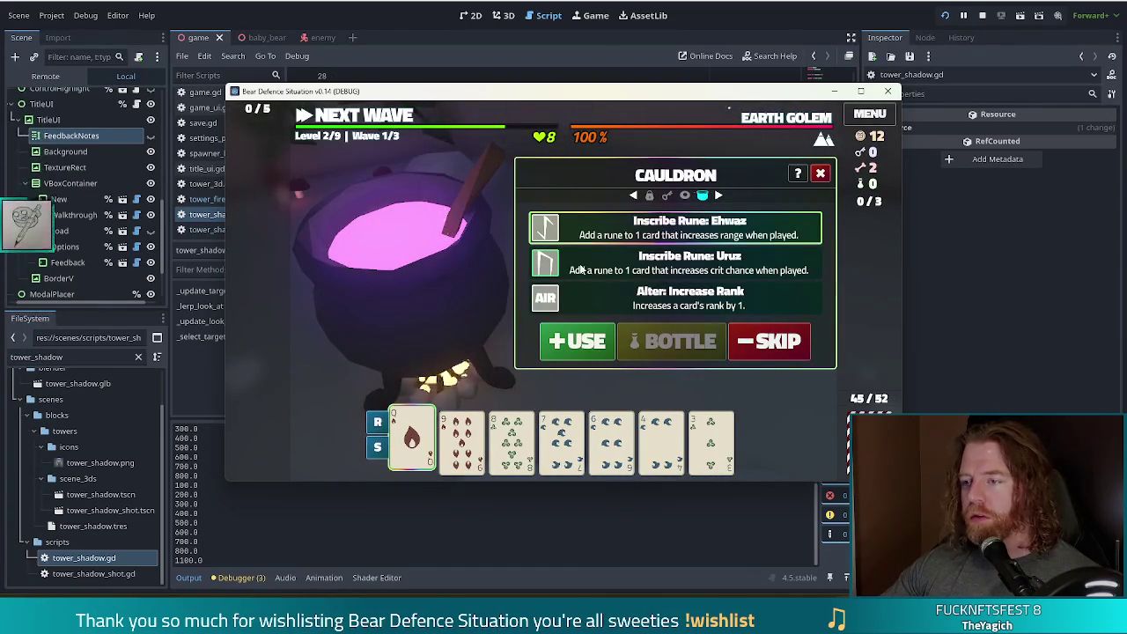
pyautogui.click(544, 264)
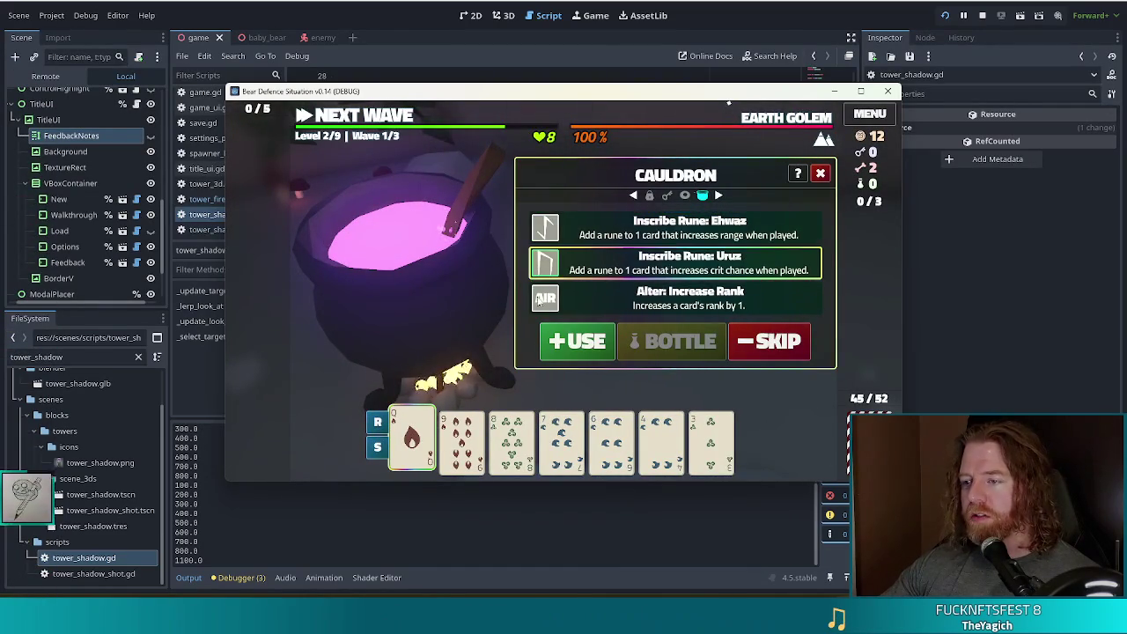
pyautogui.click(588, 341)
# Step: Brew again to change the Queen's suit to Wind
pyautogui.click(617, 337)
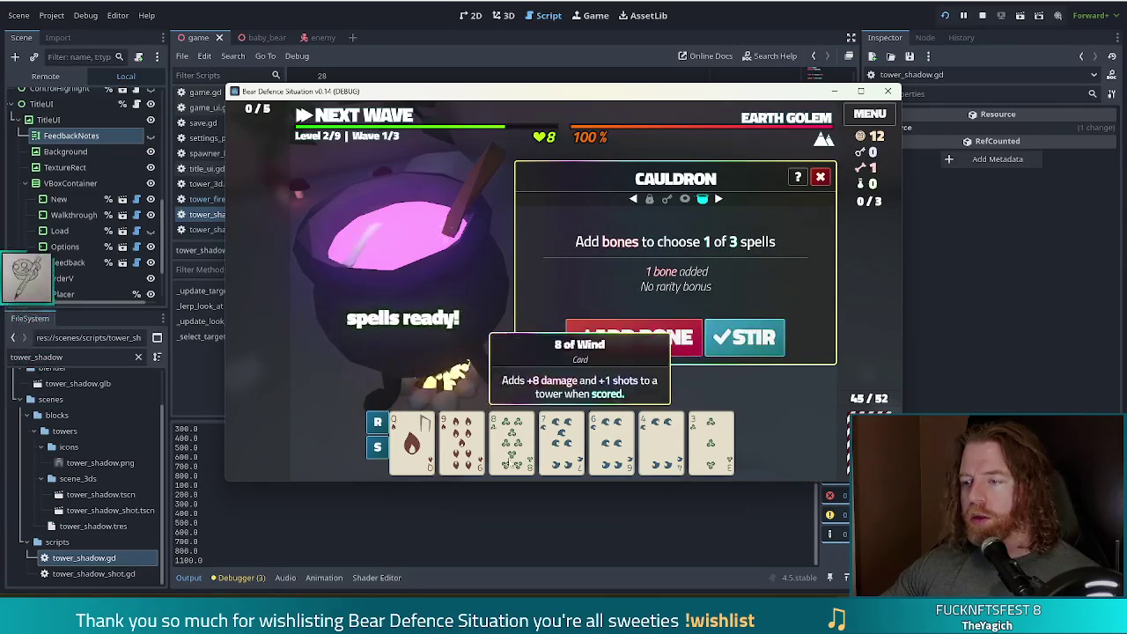
pyautogui.click(724, 342)
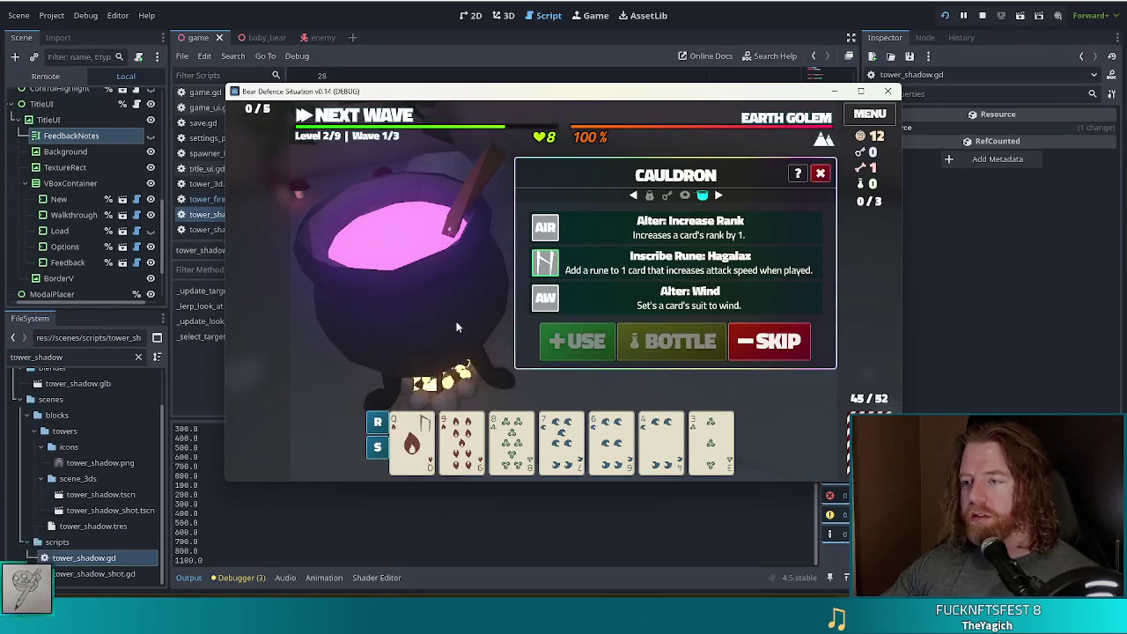
pyautogui.click(411, 441)
pyautogui.click(587, 347)
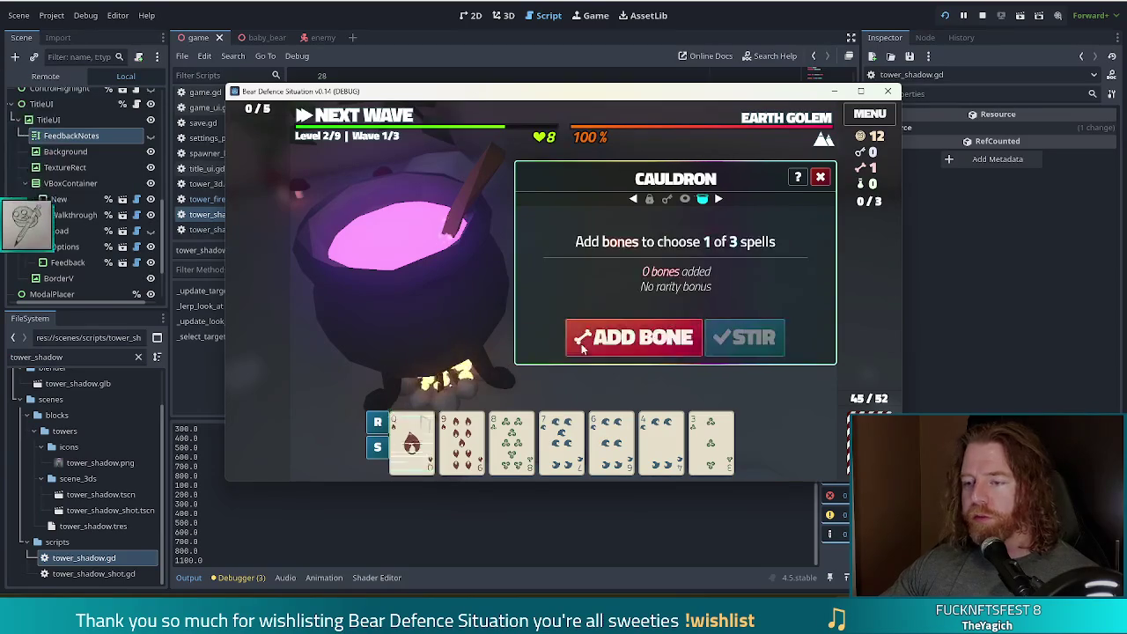
# Step: Brew an Increase Rank spell to raise the 9 to 10, then close the cauldron
pyautogui.click(634, 339)
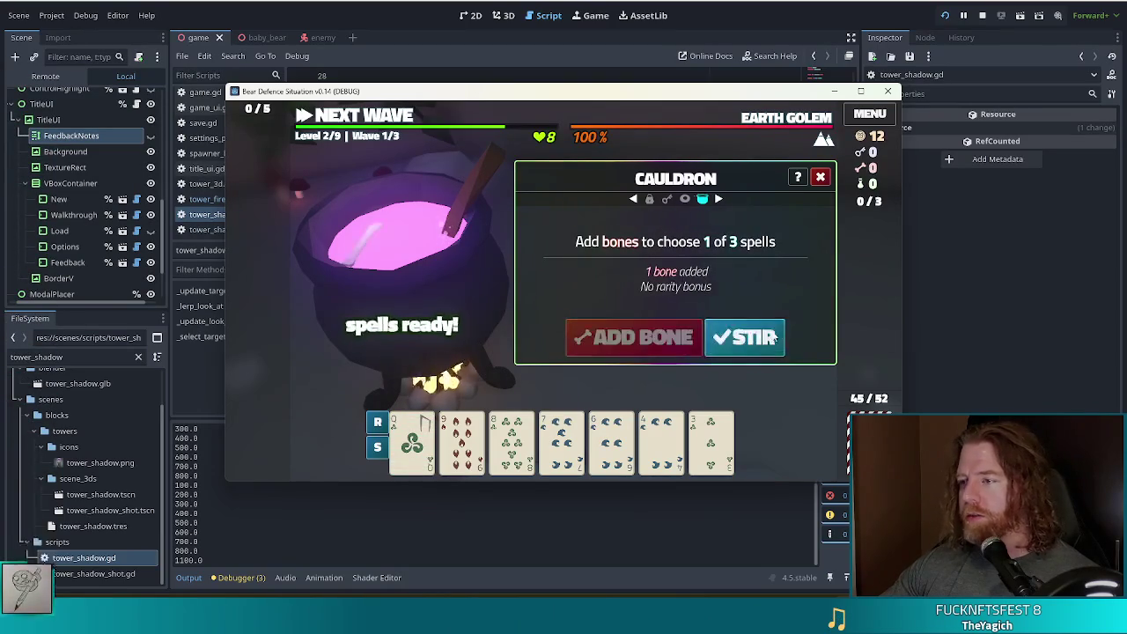
pyautogui.click(766, 340)
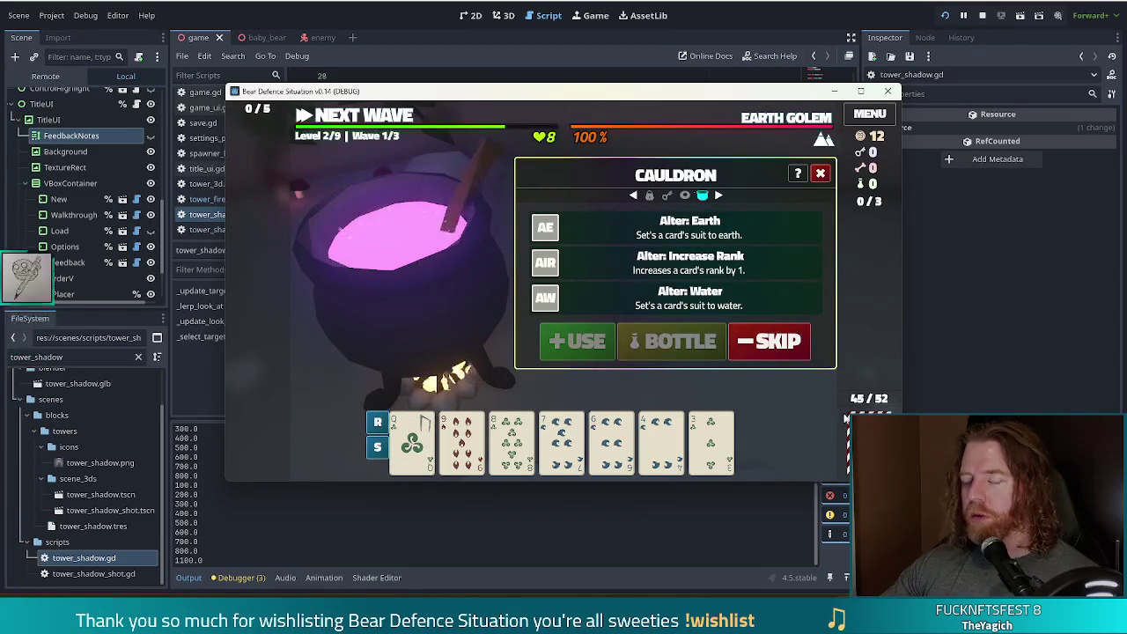
pyautogui.click(462, 441)
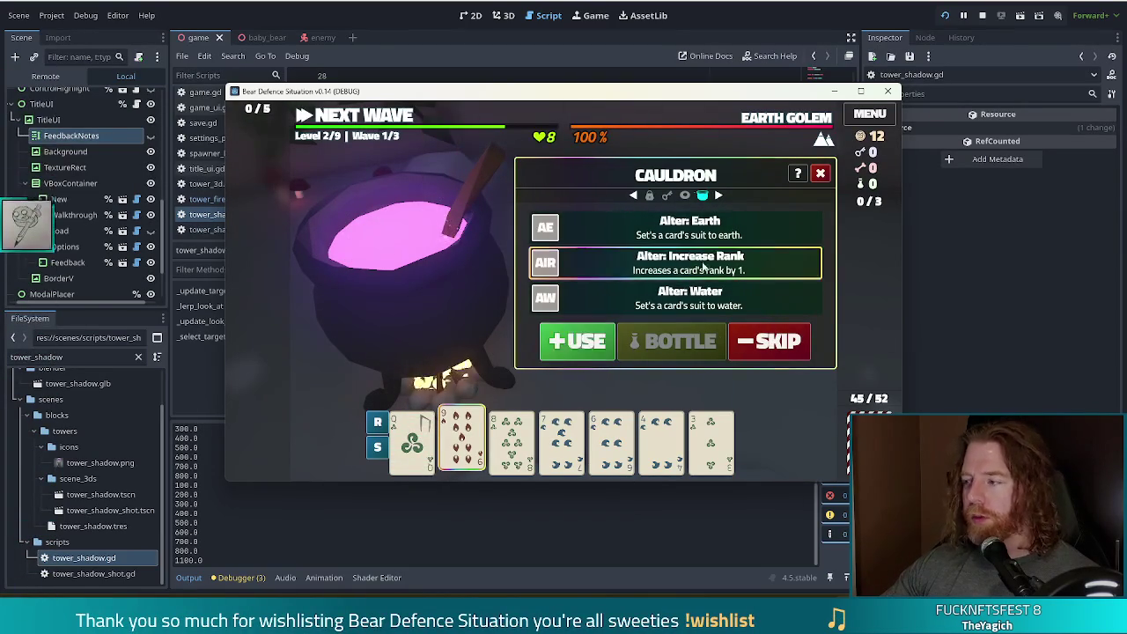
pyautogui.click(606, 352)
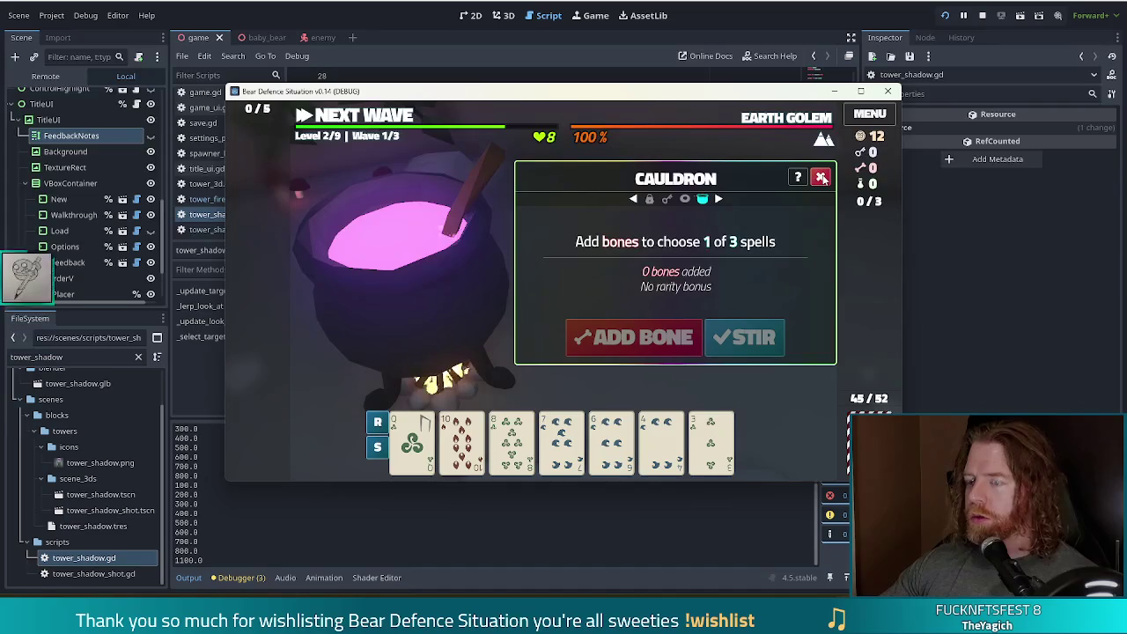
pyautogui.click(821, 178)
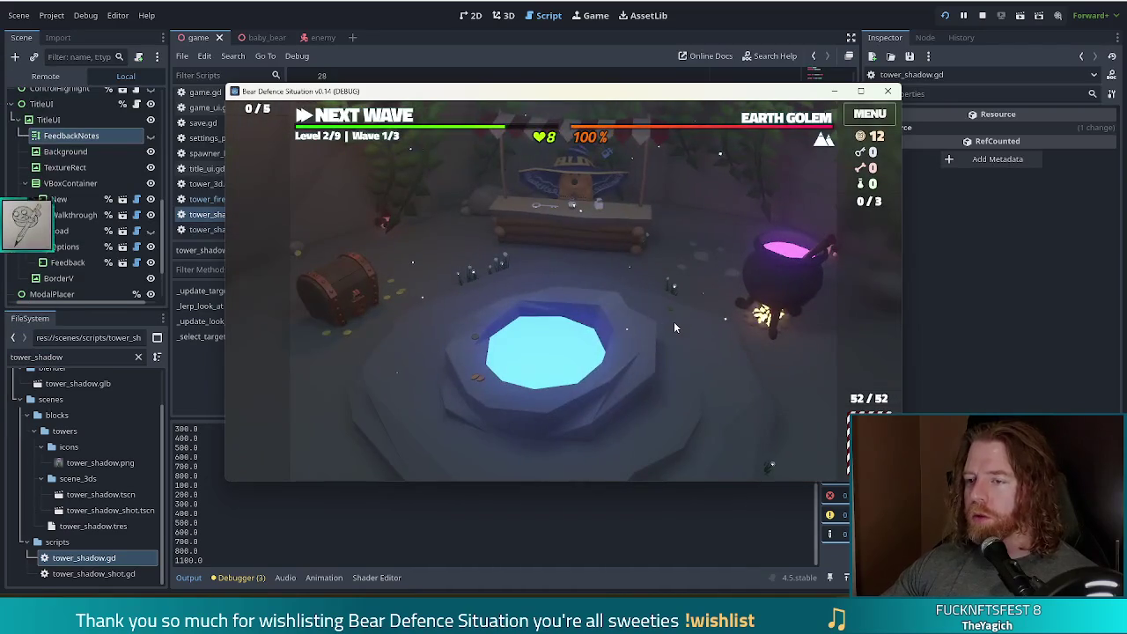
pyautogui.click(533, 353)
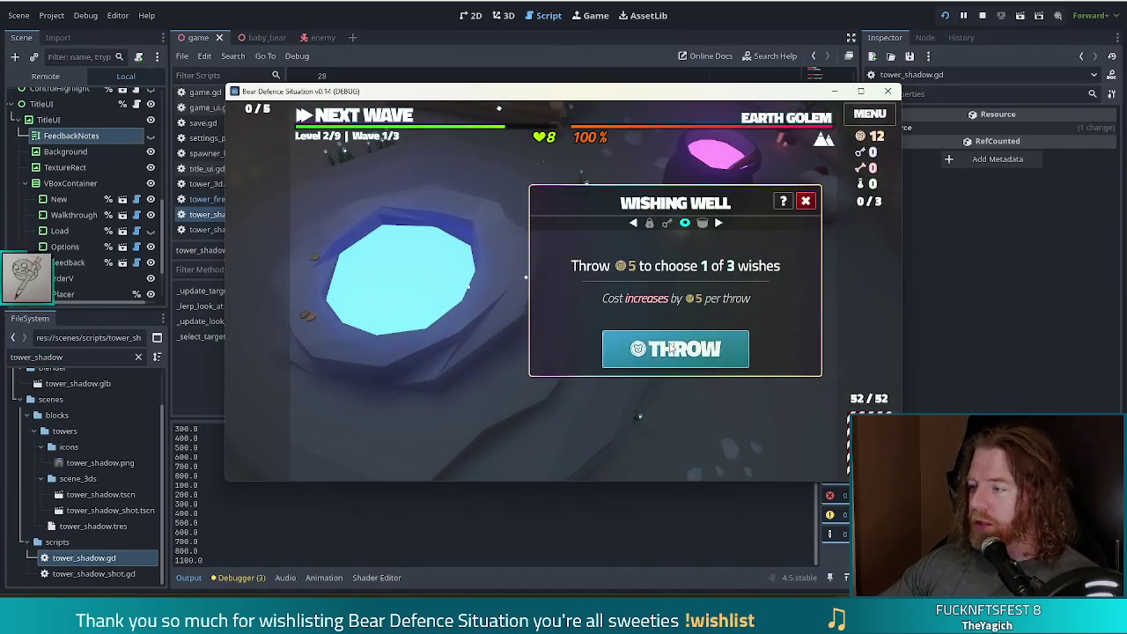
# Step: Throw 5 coins at the well, take the Diamond Hands wish, and close the well
pyautogui.click(674, 349)
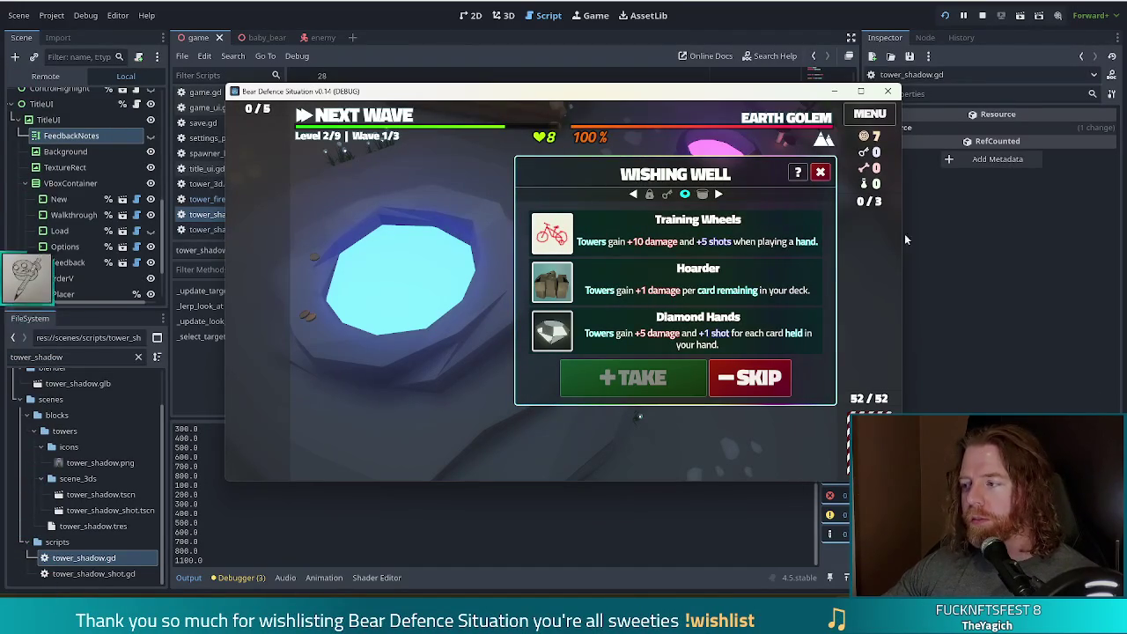
pyautogui.click(659, 329)
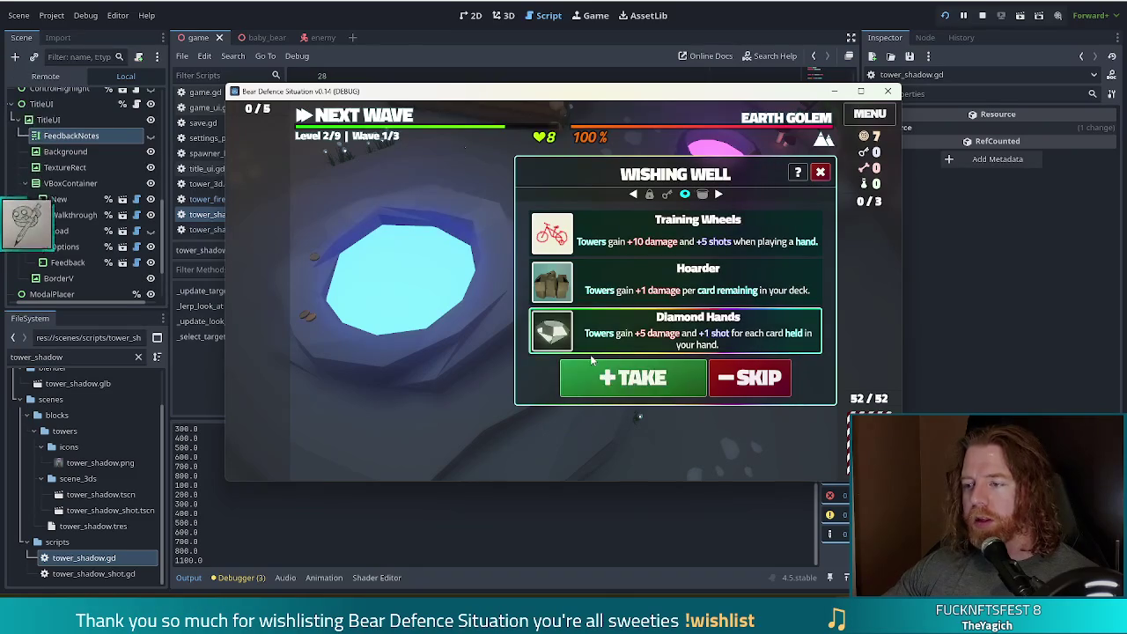
pyautogui.click(643, 377)
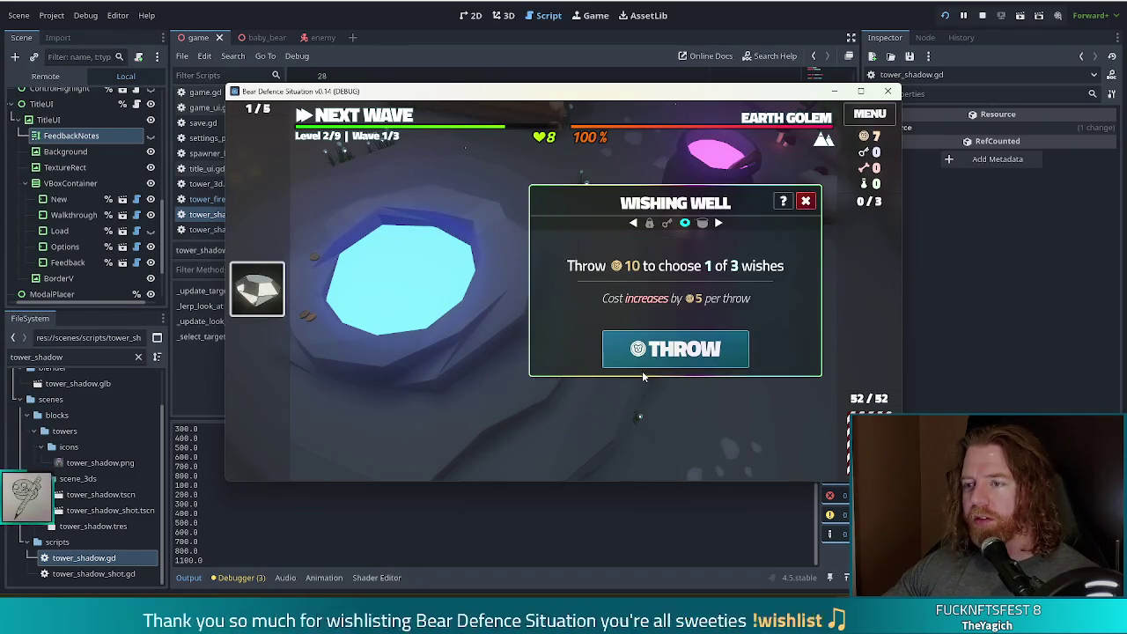
pyautogui.click(806, 203)
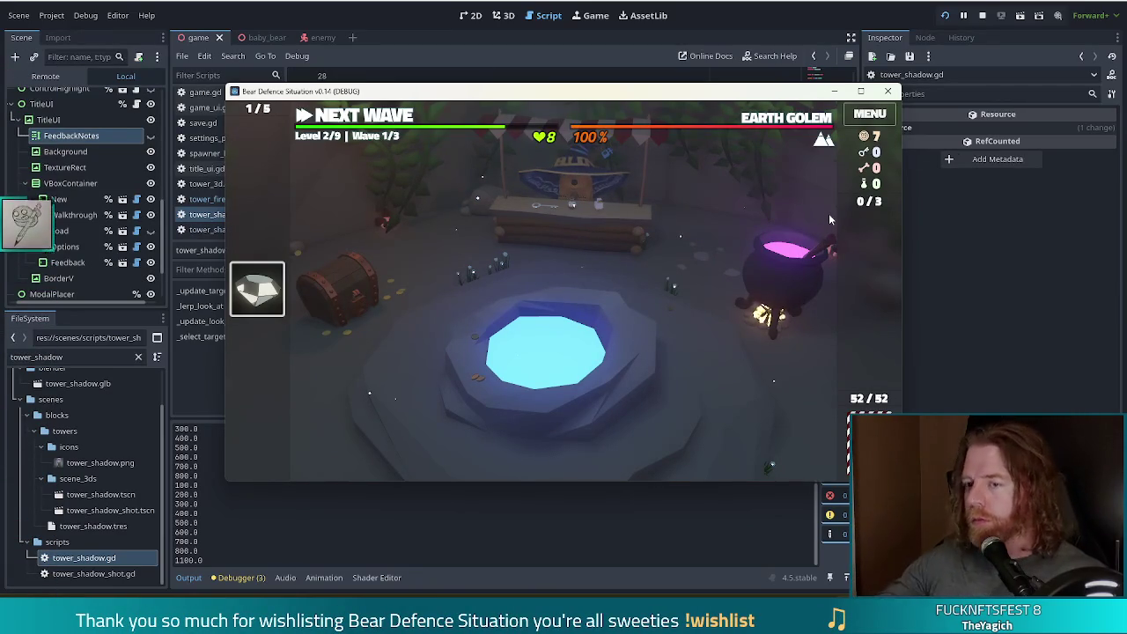
pyautogui.moveTo(251, 298)
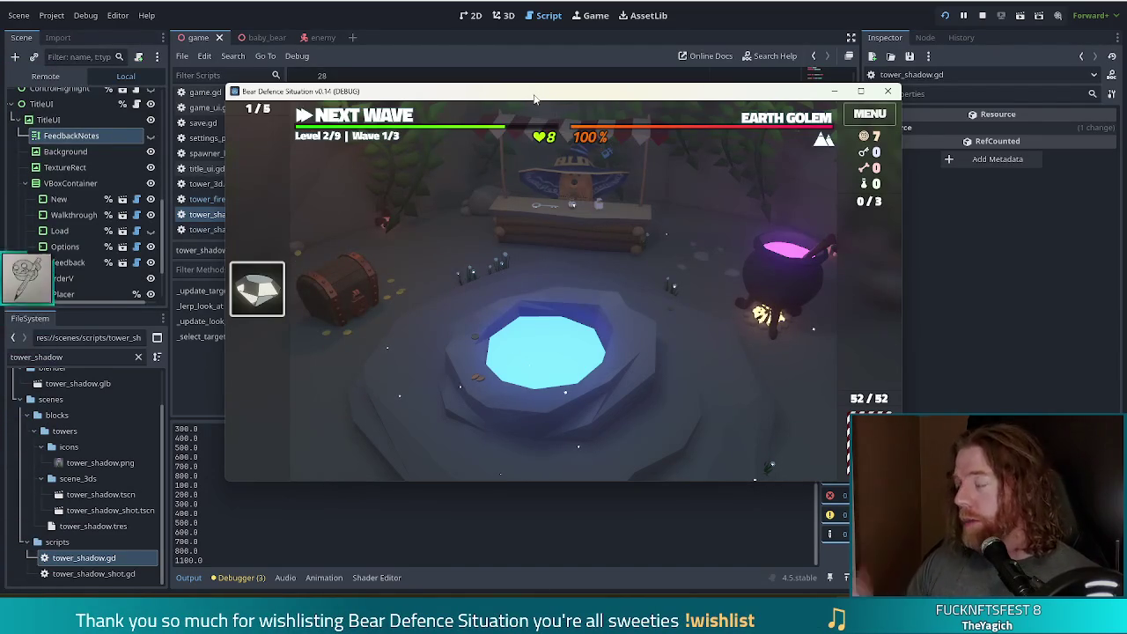
# Step: Add the Pride Flag wish with the console command add_wish pride_flag
pyautogui.press('`')
pyautogui.write('add_')
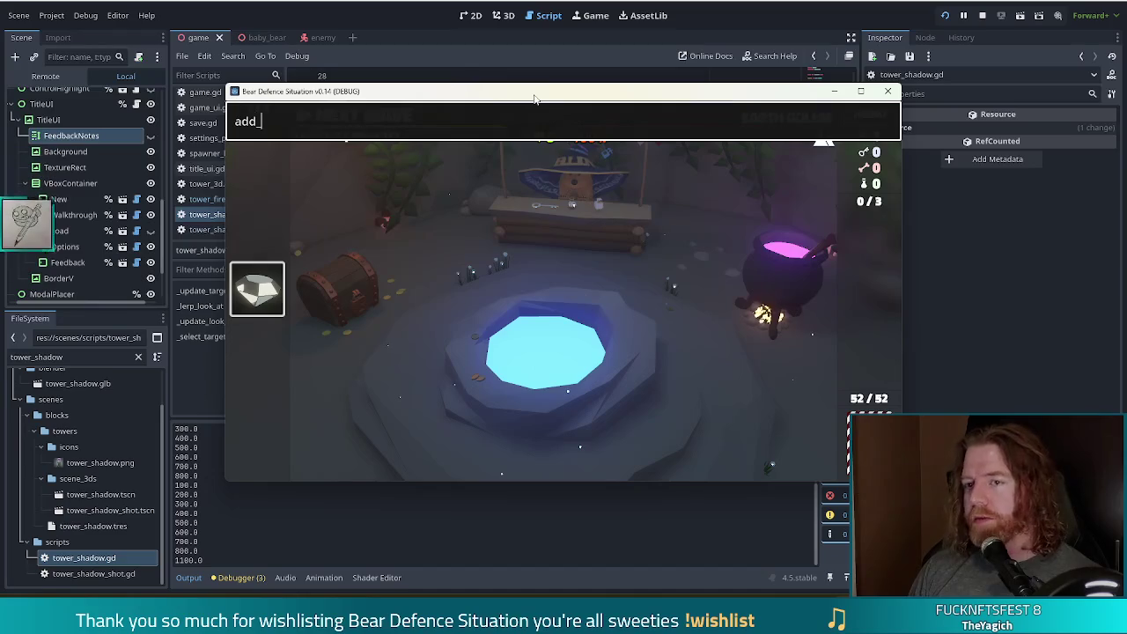
pyautogui.write('wish pride_flag')
pyautogui.press('Return')
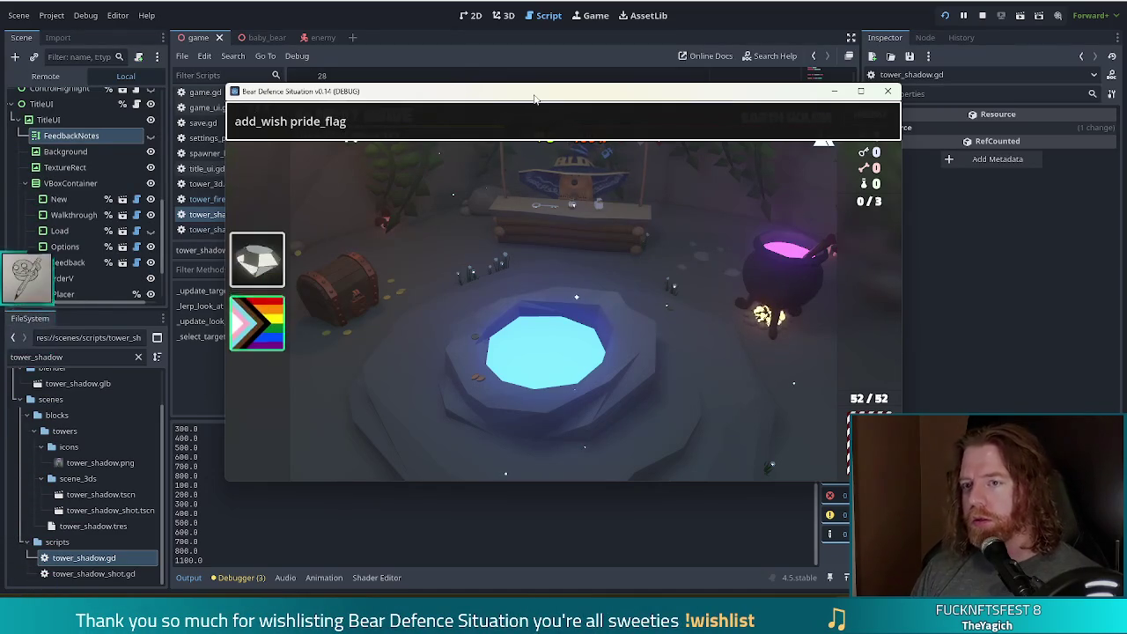
pyautogui.moveTo(249, 332)
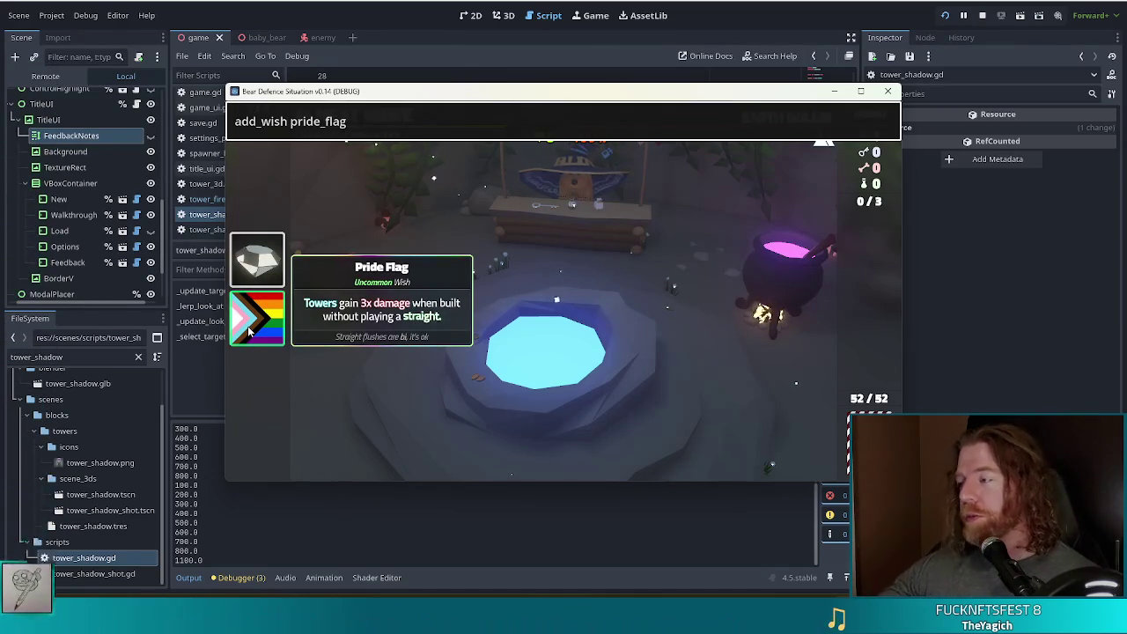
# Step: Add the Bi Flag wish with add_wish bi_flag and close the console
pyautogui.moveTo(292, 121); pyautogui.dragTo(412, 120)
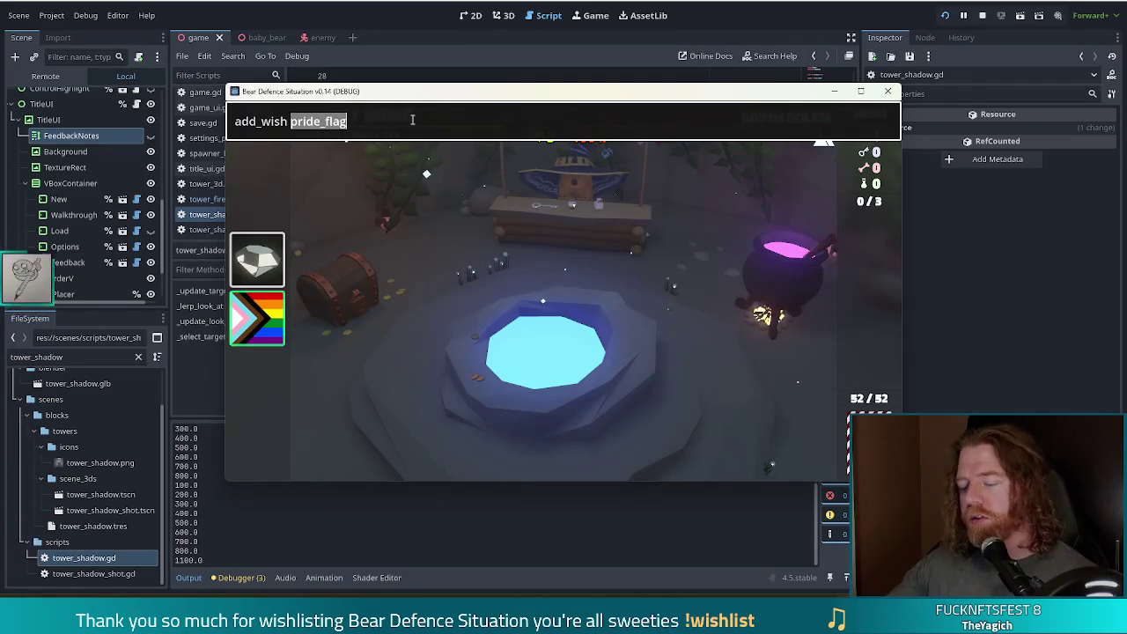
pyautogui.write('bi_')
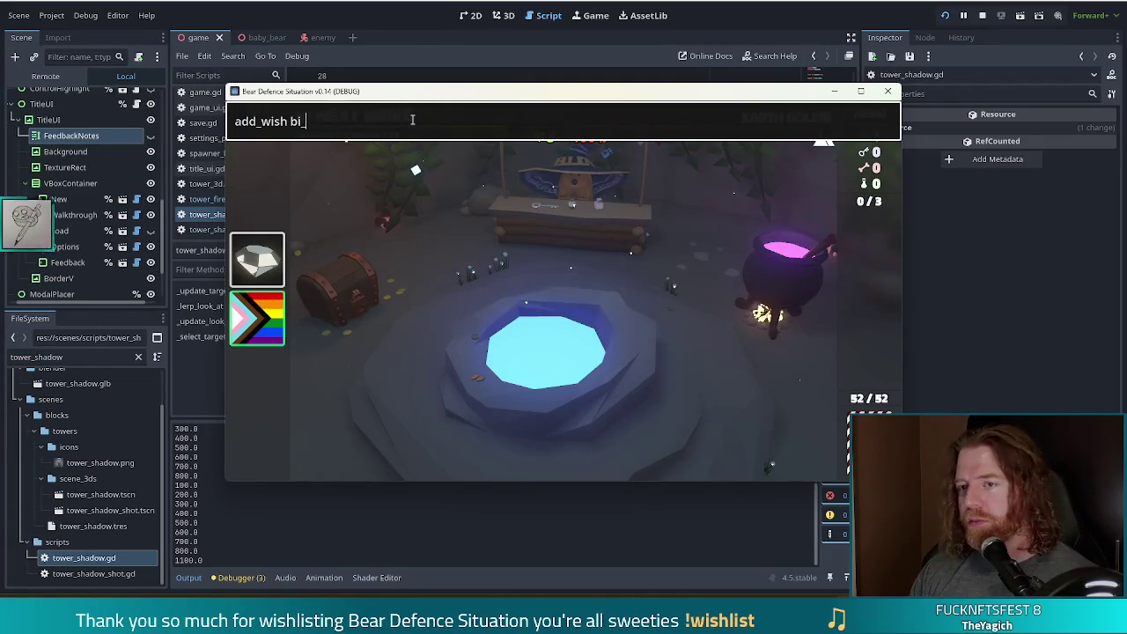
pyautogui.write('flag')
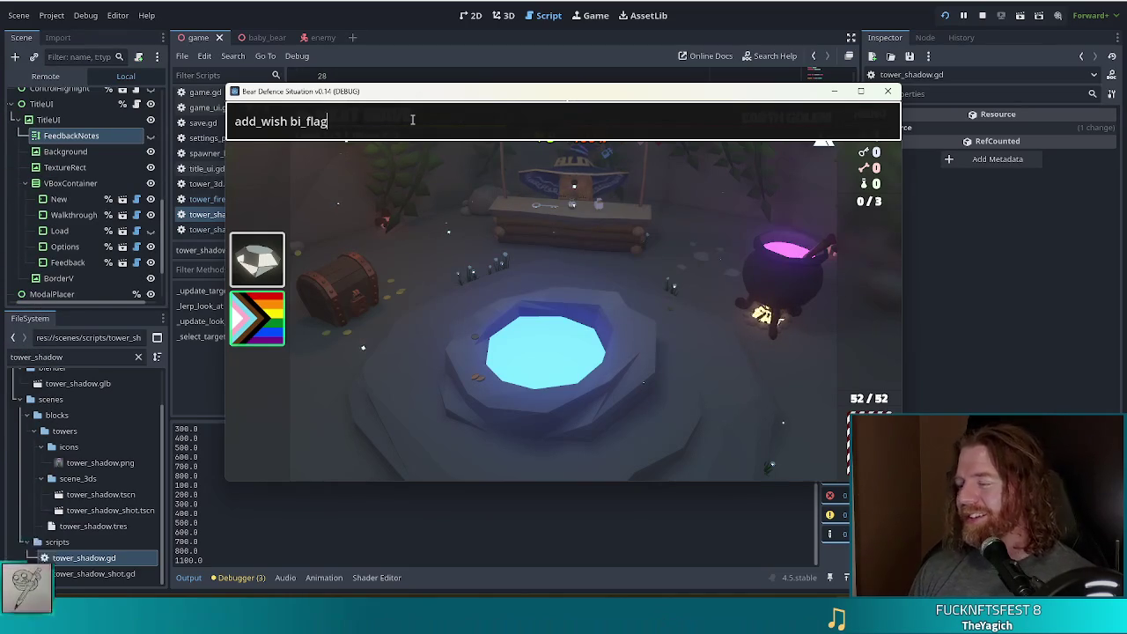
pyautogui.press('Return')
pyautogui.moveTo(263, 356)
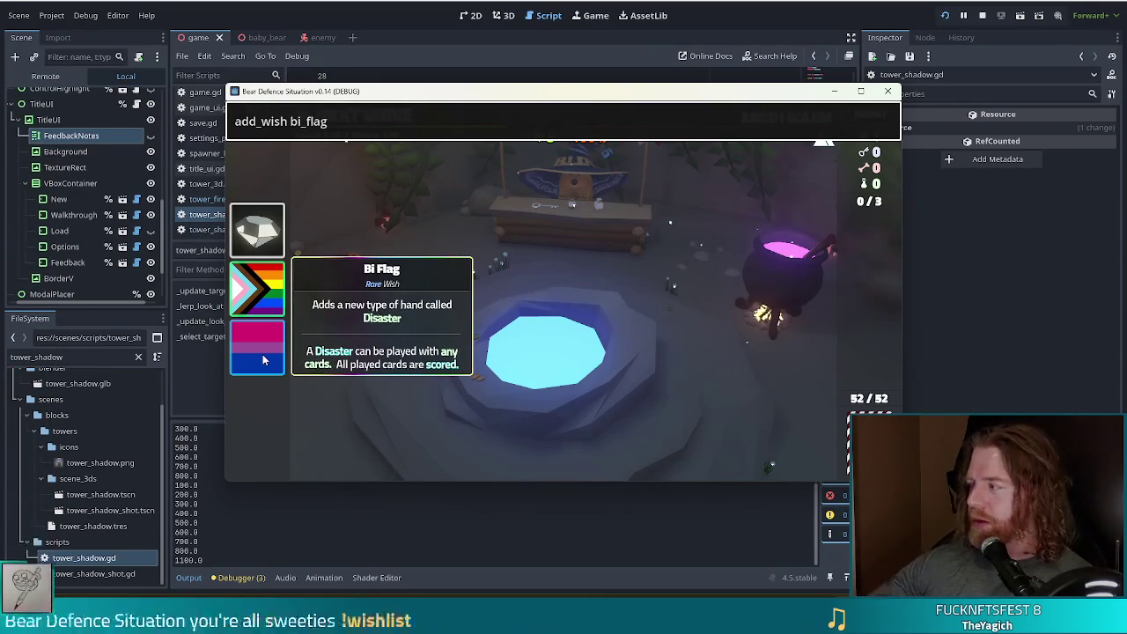
pyautogui.press('Return')
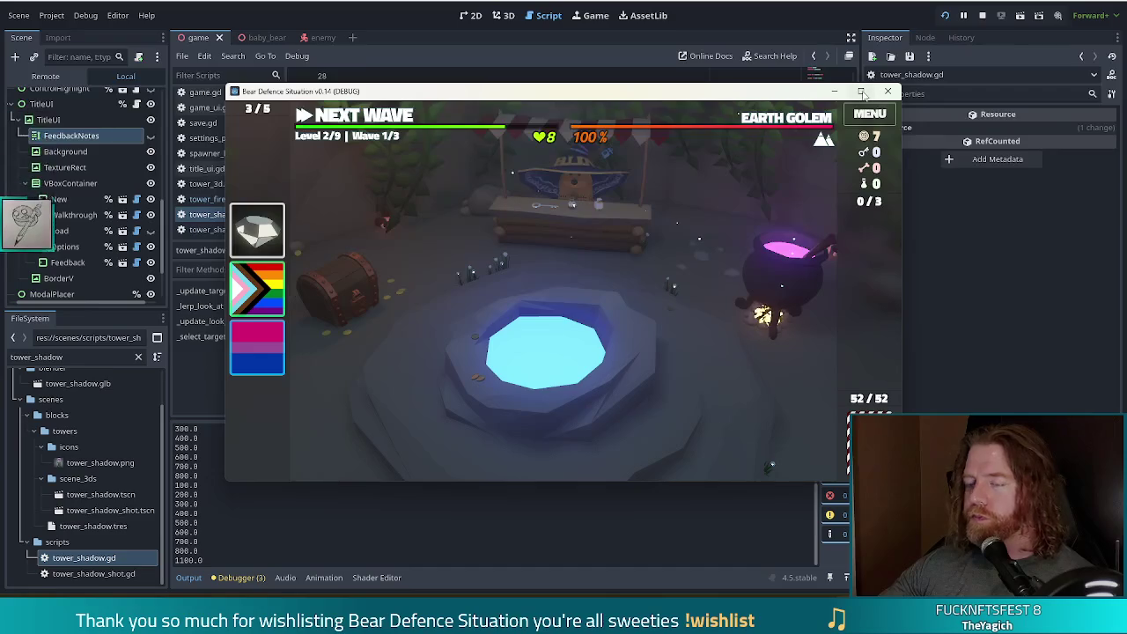
# Step: Maximize the game, make the shopkeeper bear tip its hat, then return to the editor
pyautogui.click(860, 91)
pyautogui.click(629, 215)
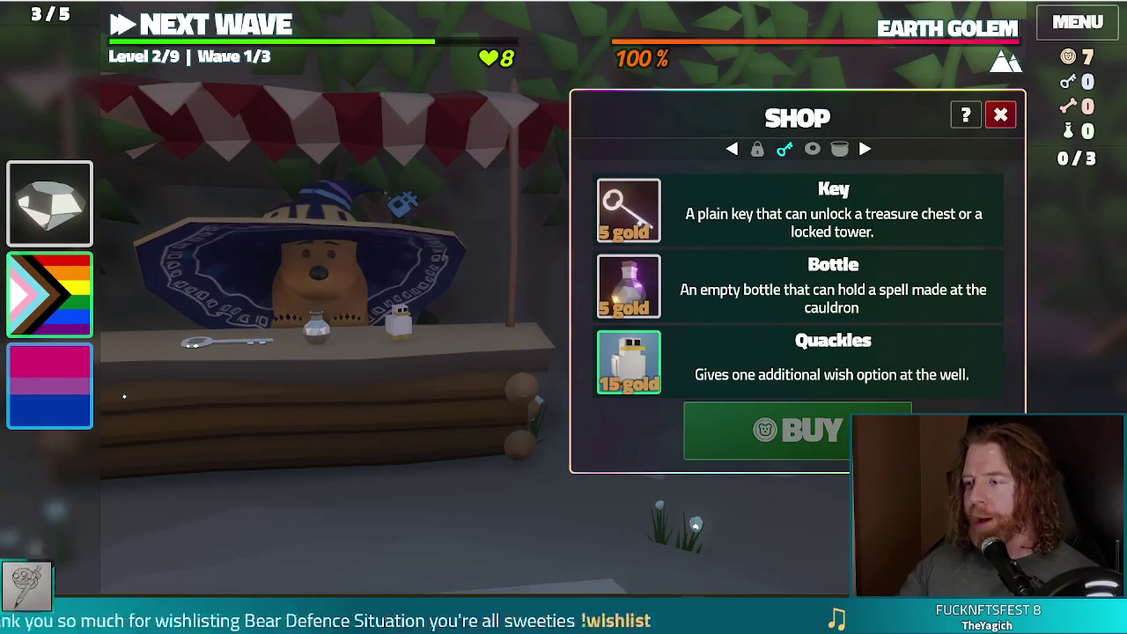
pyautogui.click(365, 280)
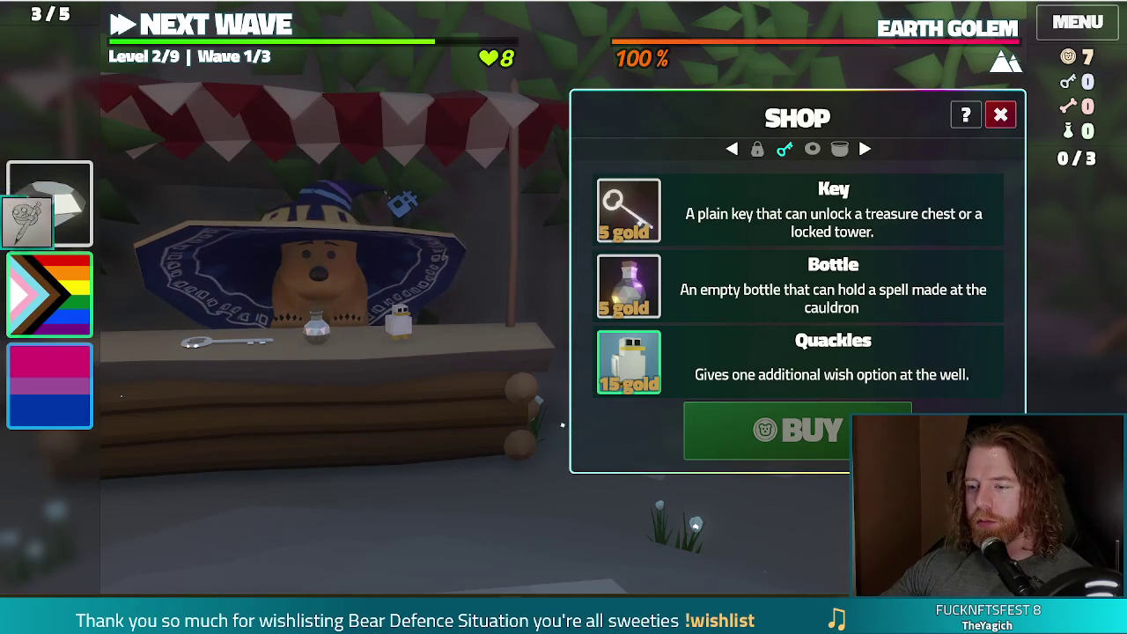
pyautogui.moveTo(493, 621)
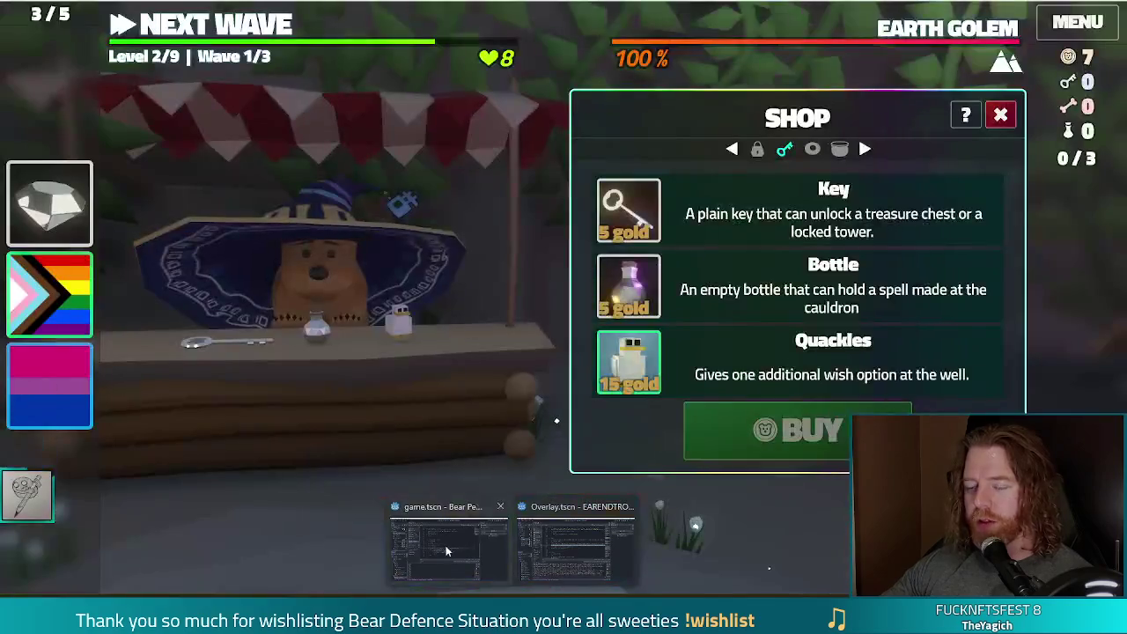
pyautogui.click(447, 551)
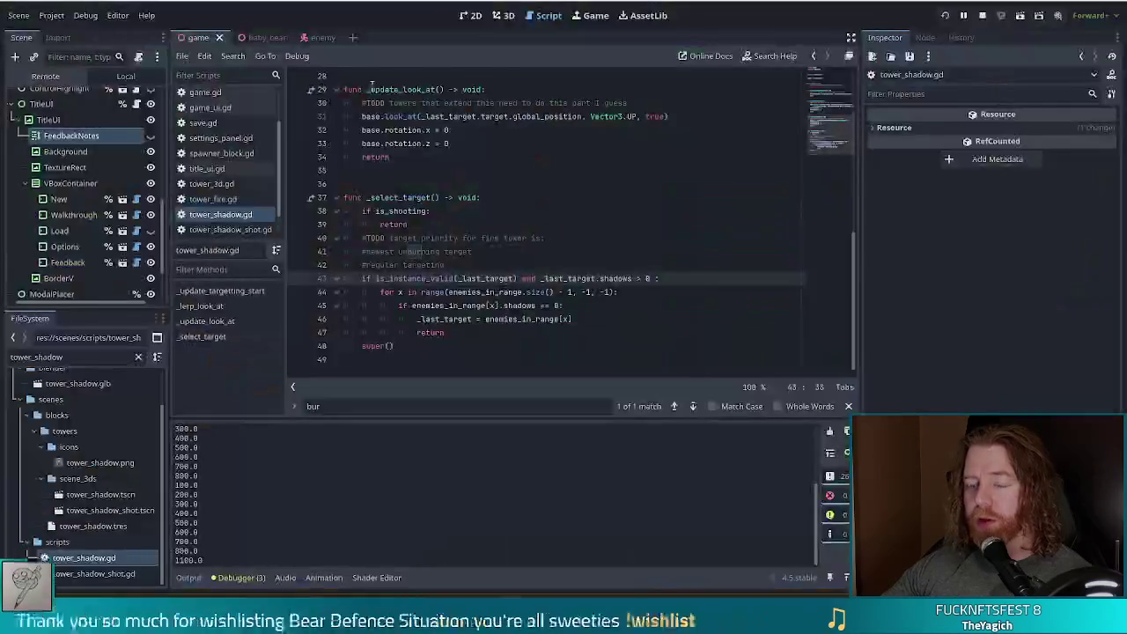
# Step: Make party_hat visible in the baby_bear scene, save, and check the hat in-game
pyautogui.click(257, 37)
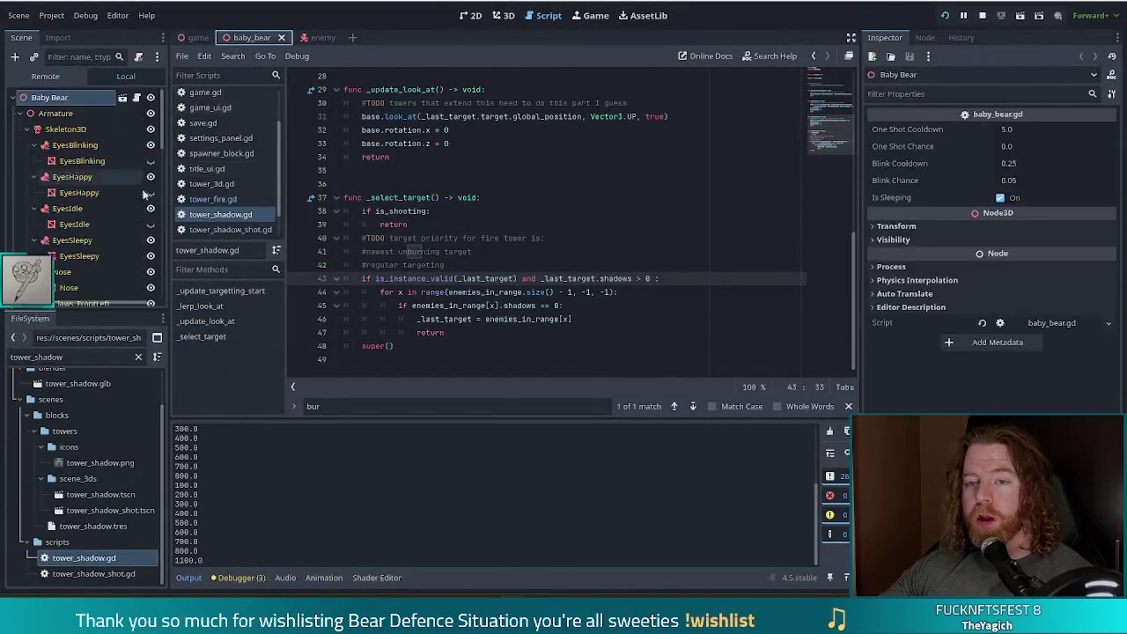
pyautogui.scroll(-5, 154, 158)
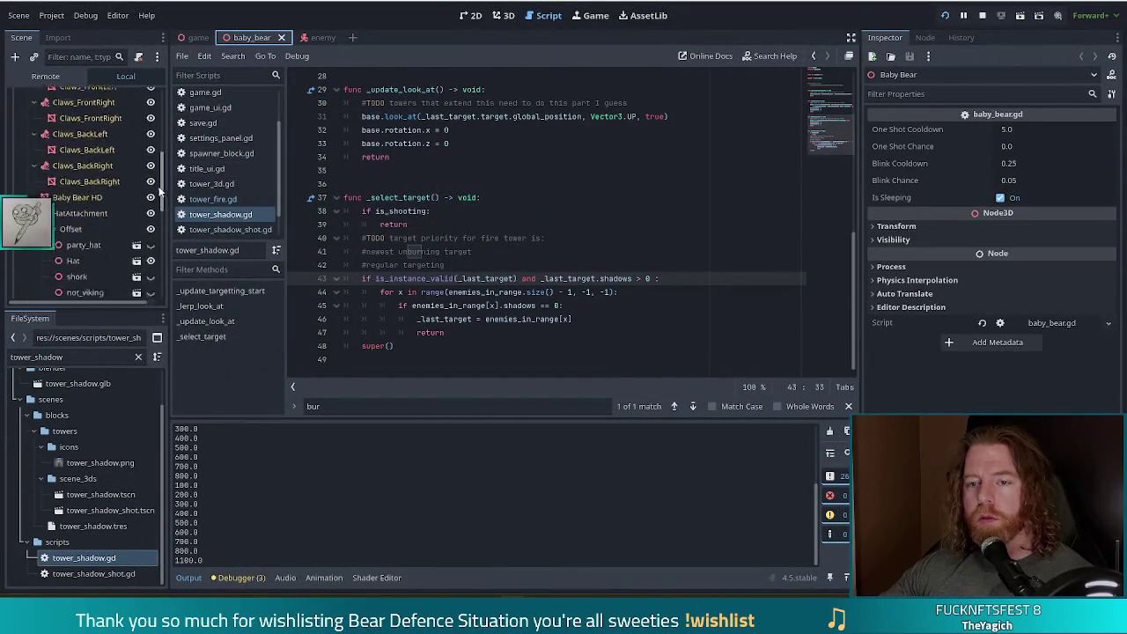
pyautogui.click(150, 187)
pyautogui.hotkey('ctrl', 's')
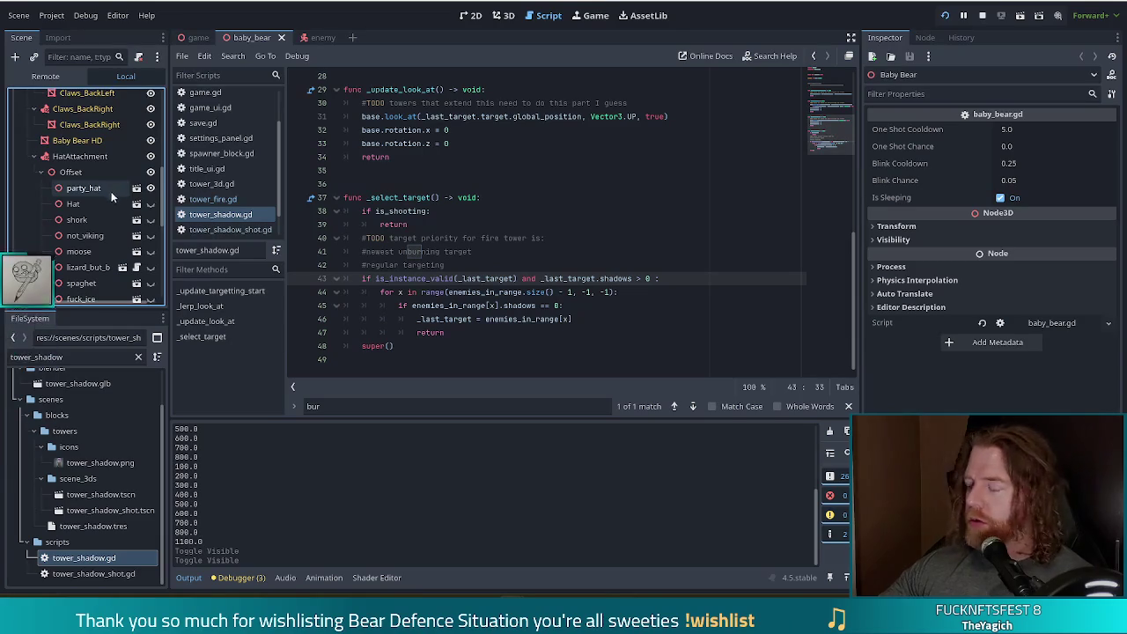
pyautogui.hotkey('alt', 'Tab')
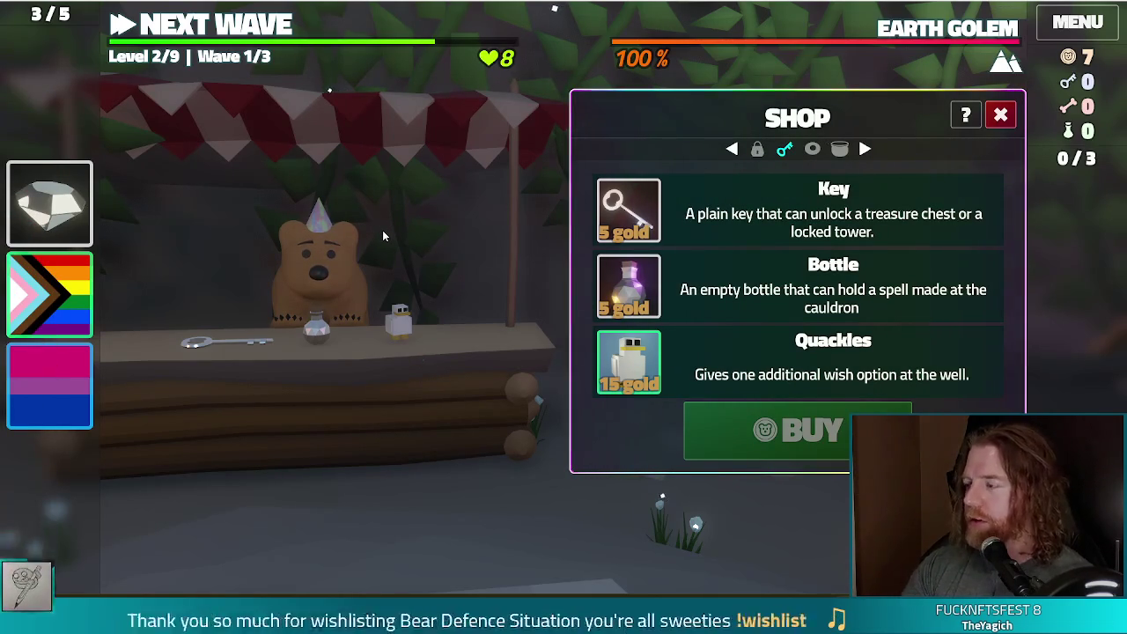
pyautogui.hotkey('alt', 'Tab')
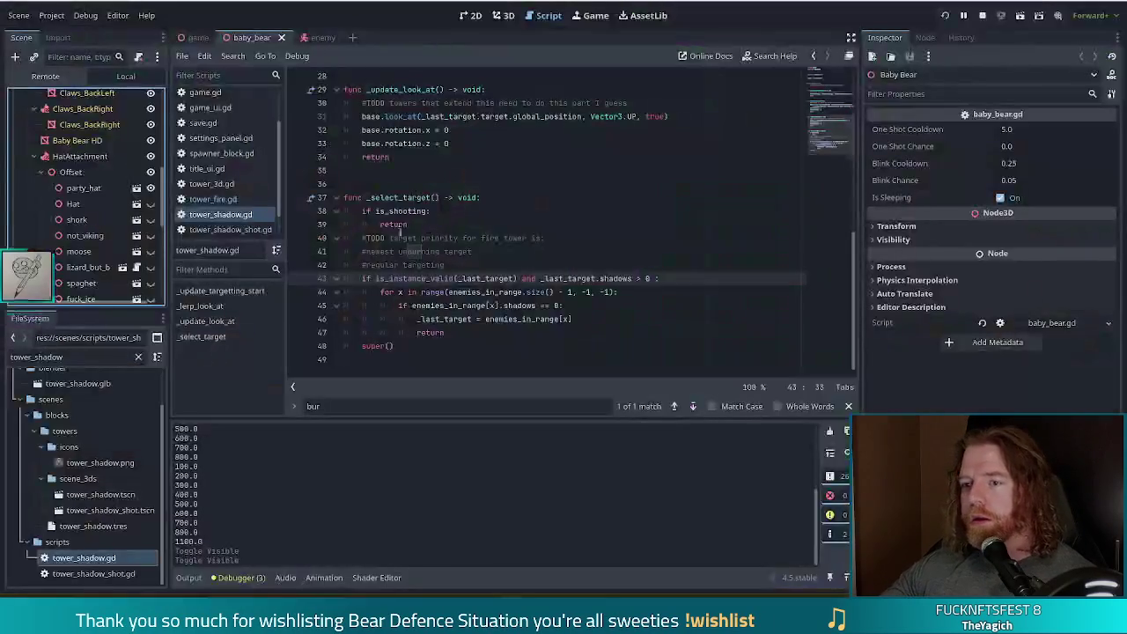
# Step: Hide party_hat, briefly try the short hat, then show the not_viking helmet and view it in-game
pyautogui.click(150, 188)
pyautogui.click(151, 220)
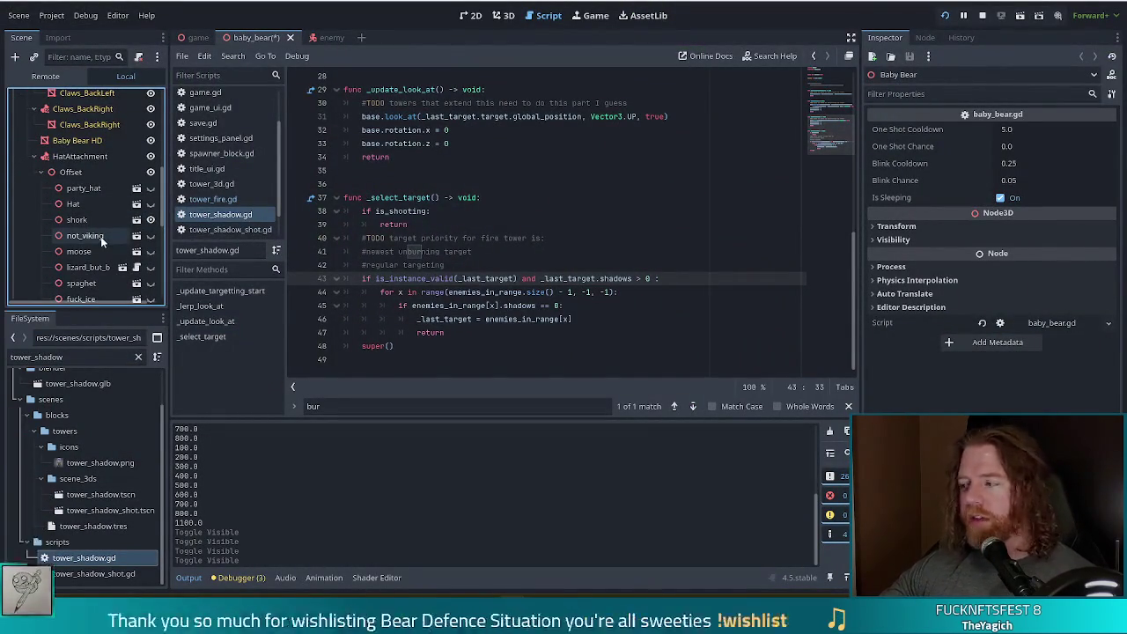
pyautogui.click(151, 235)
pyautogui.hotkey('alt', 'Tab')
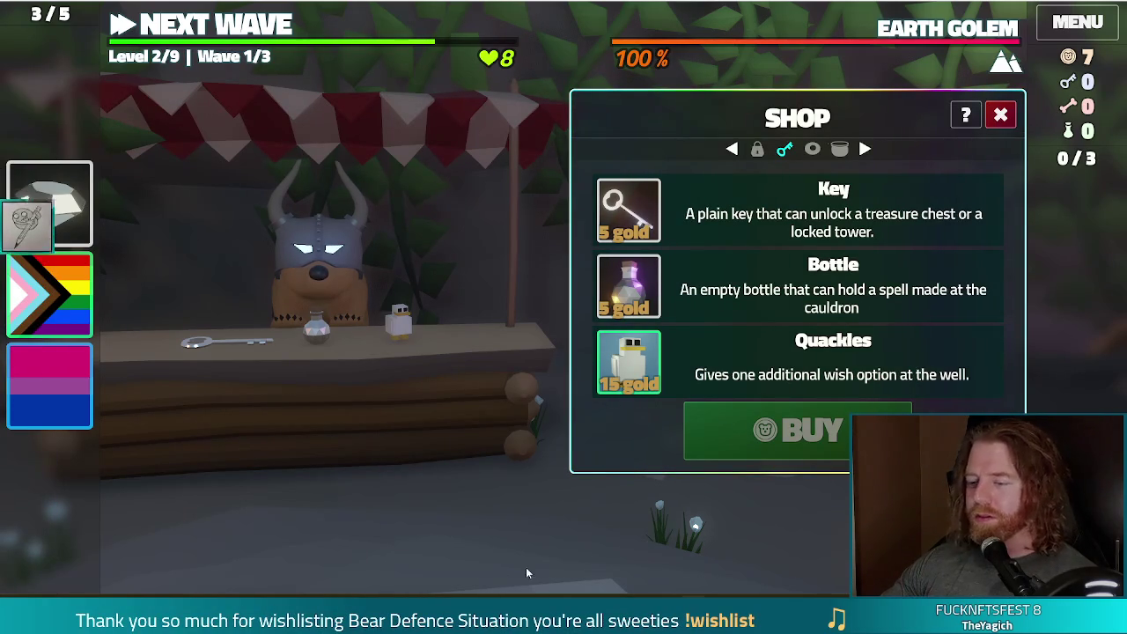
# Step: Back in the editor, swap the not_viking helmet for the short hat and save baby_bear
pyautogui.moveTo(513, 621)
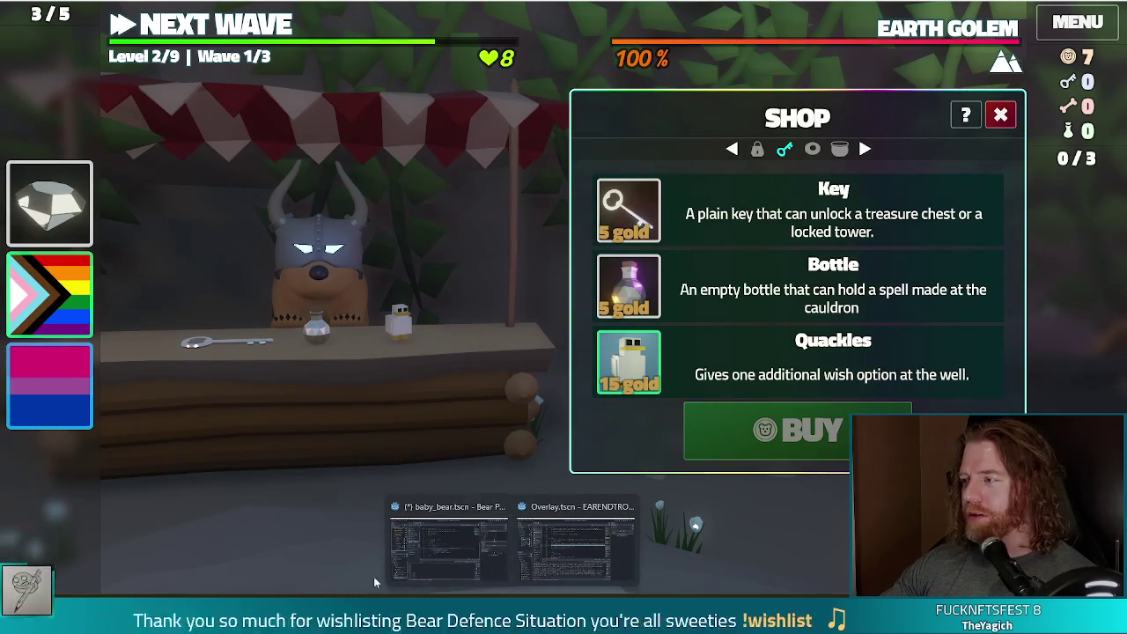
pyautogui.click(433, 578)
pyautogui.click(492, 225)
pyautogui.hotkey('ctrl', 's')
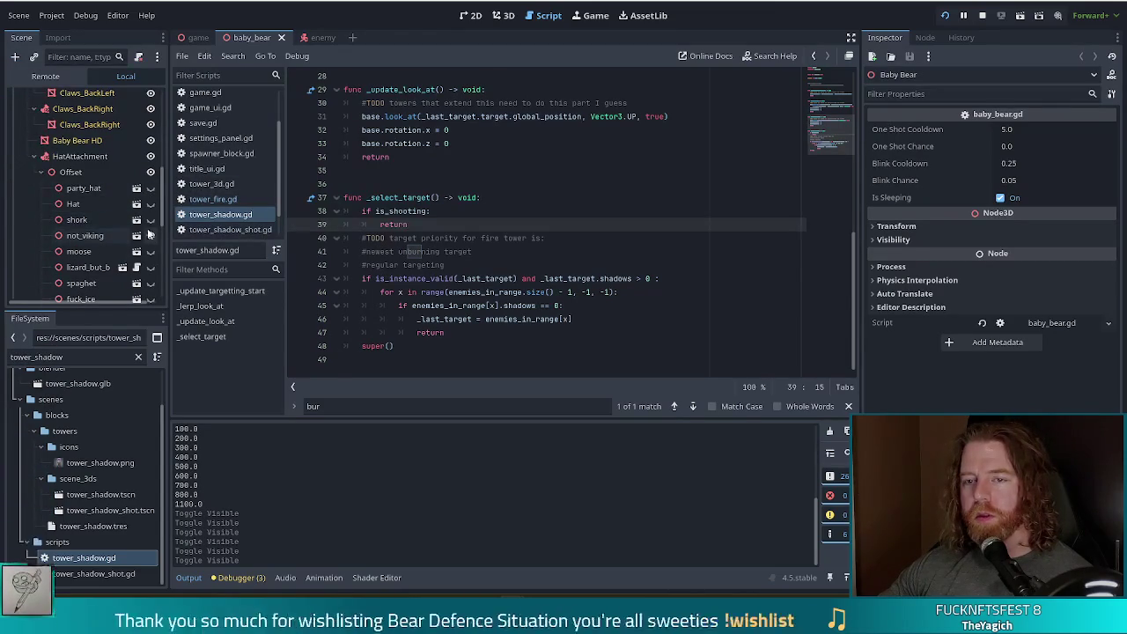
pyautogui.click(151, 237)
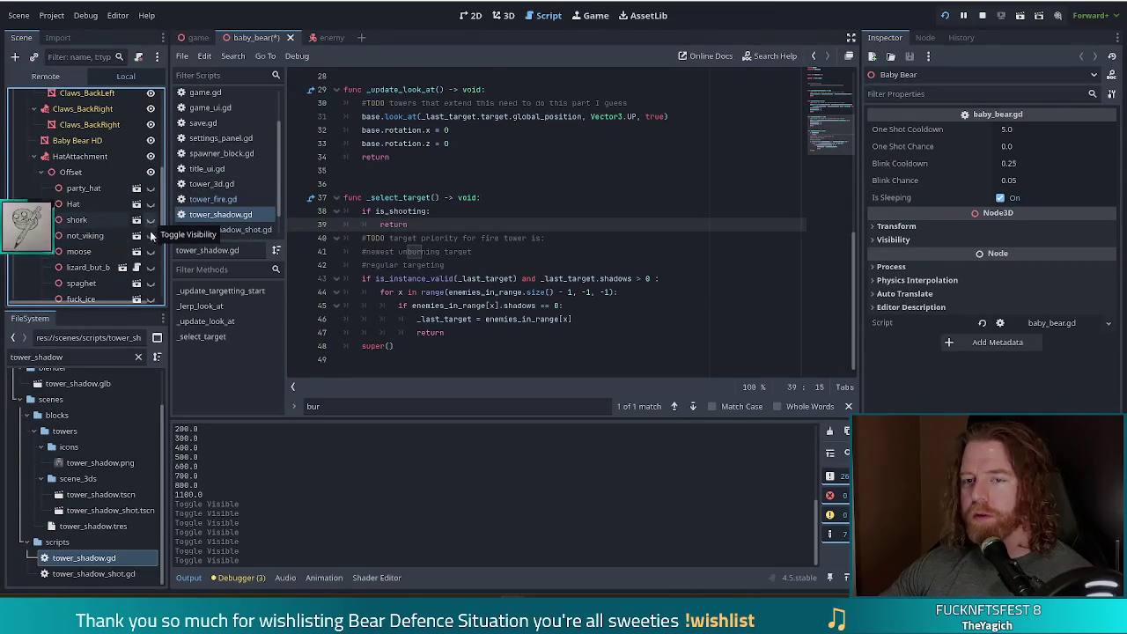
pyautogui.click(151, 235)
pyautogui.hotkey('ctrl', 's')
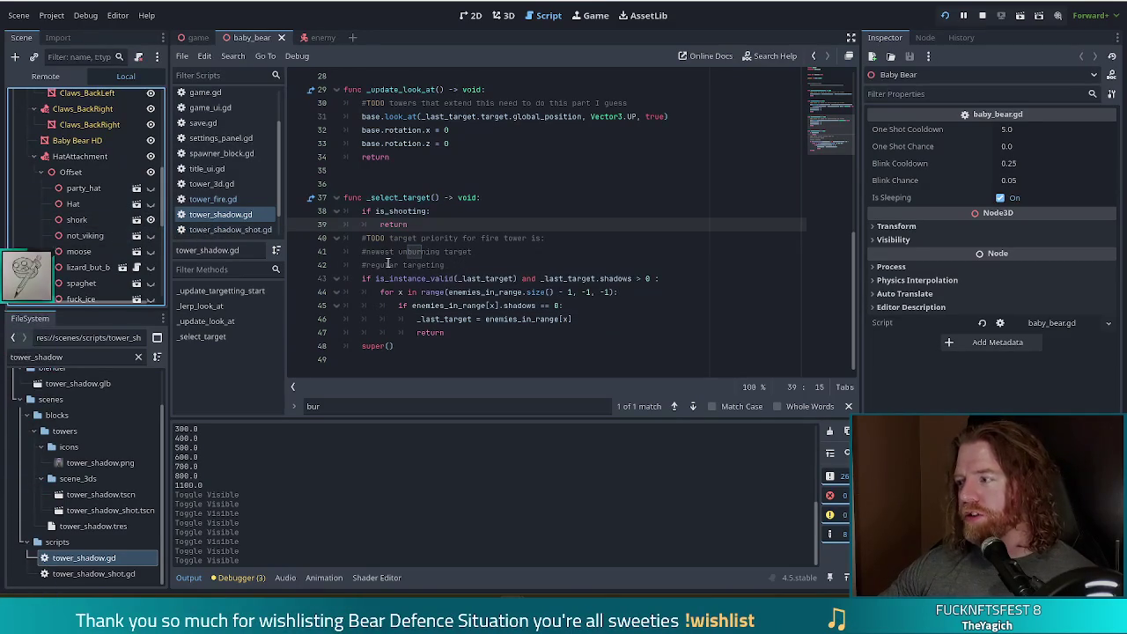
# Step: In the running game, pet the shopkeeper bear wearing the shark hat, then exit fullscreen
pyautogui.hotkey('alt', 'Tab')
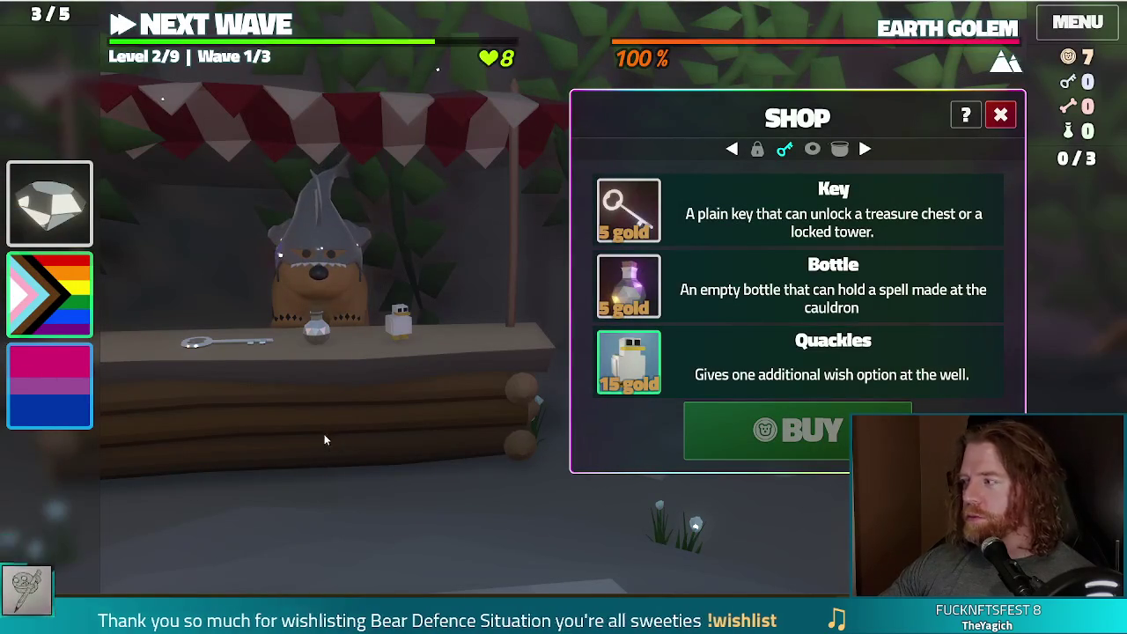
pyautogui.click(349, 288)
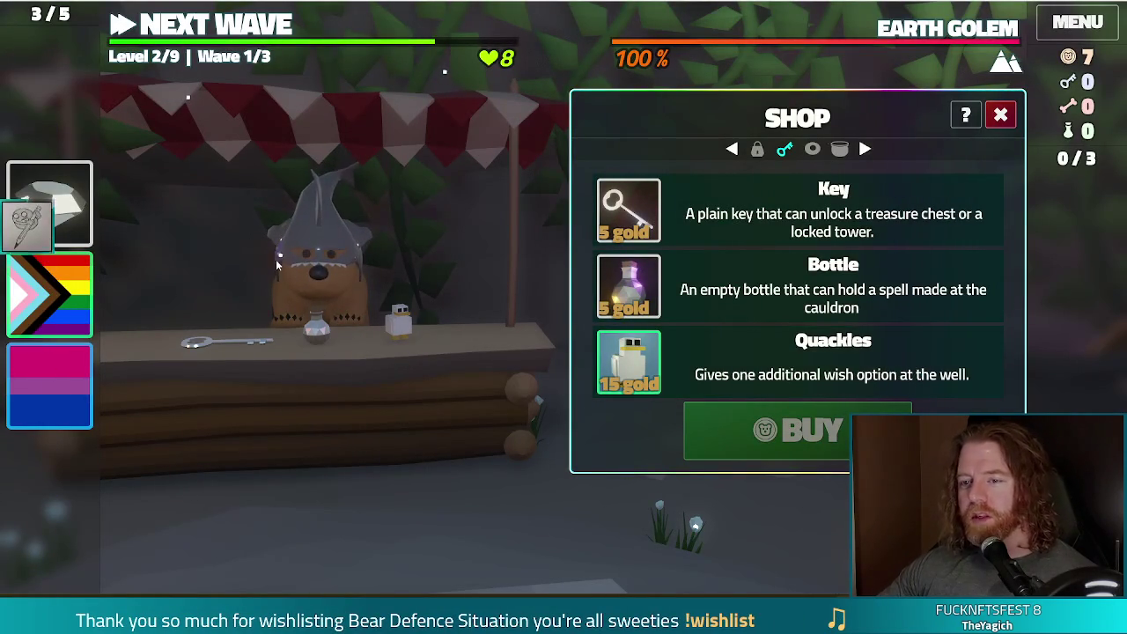
pyautogui.click(337, 274)
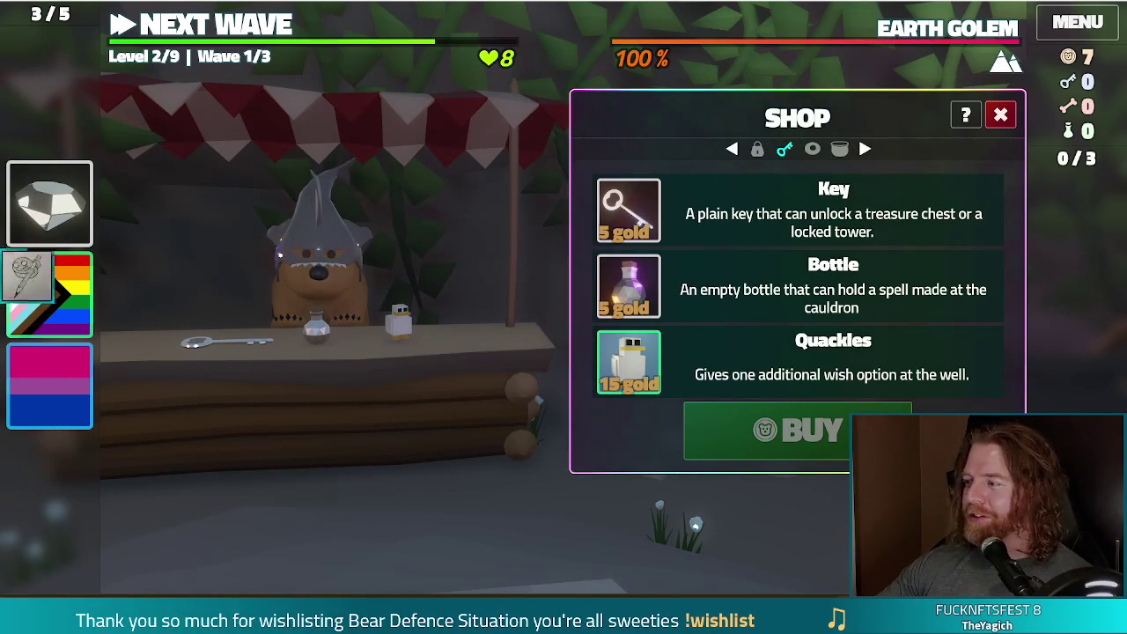
pyautogui.hotkey('alt', 'Tab')
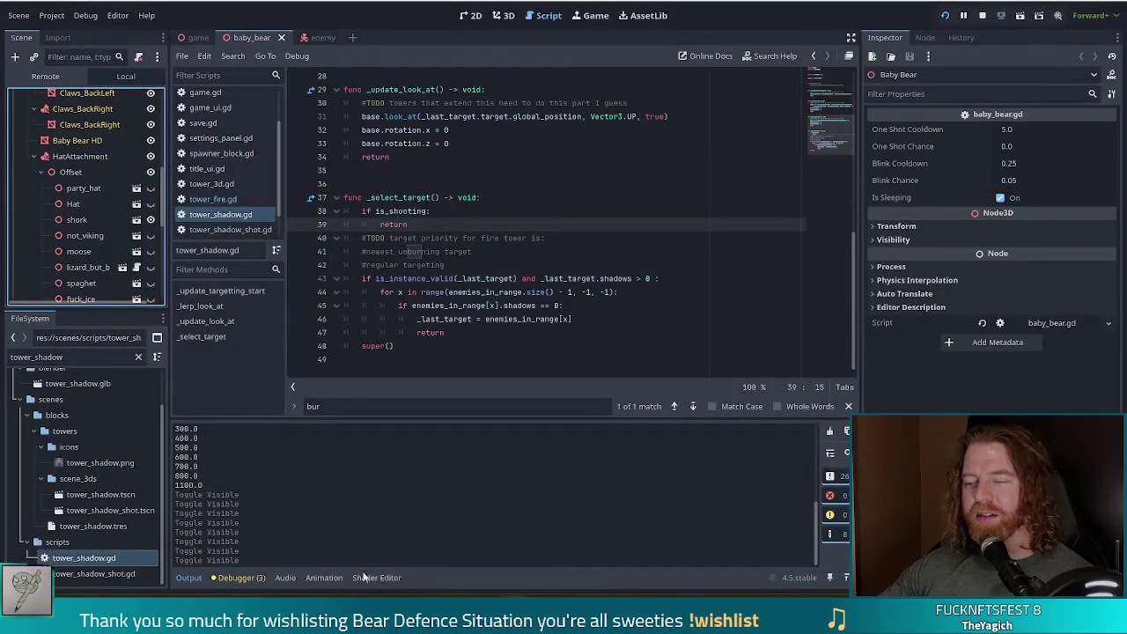
pyautogui.hotkey('alt', 'Tab')
pyautogui.press('F11')
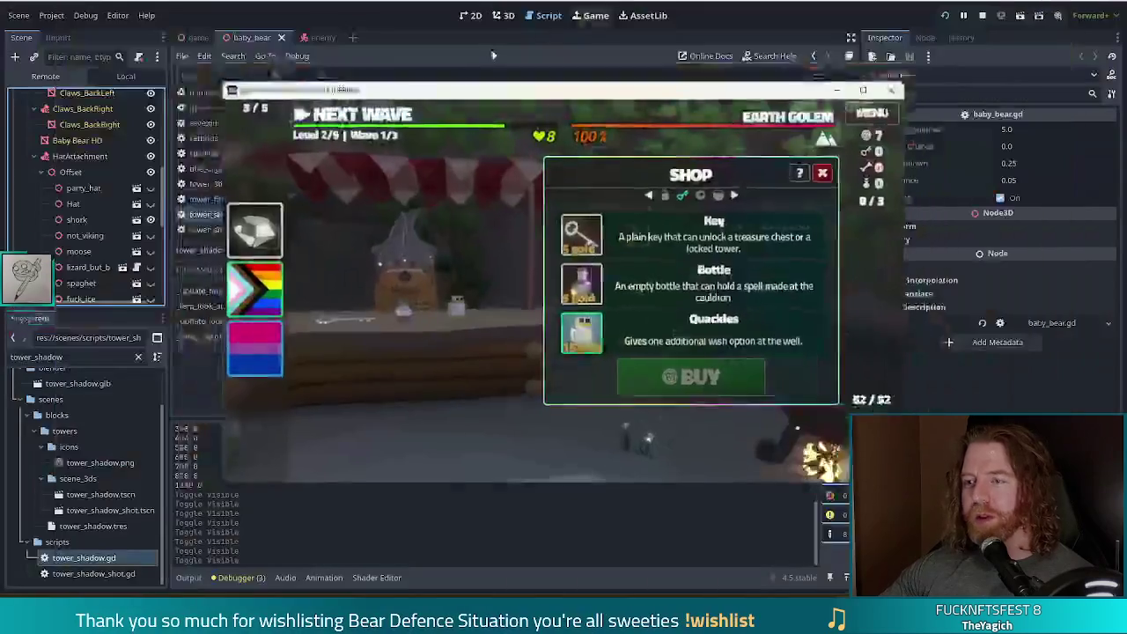
# Step: Move the game window to the top-left and enlarge it, then relaunch to see the antlers and stop
pyautogui.moveTo(548, 91)
pyautogui.mouseDown()
pyautogui.moveTo(399, 14)
pyautogui.moveTo(406, 37)
pyautogui.mouseUp()
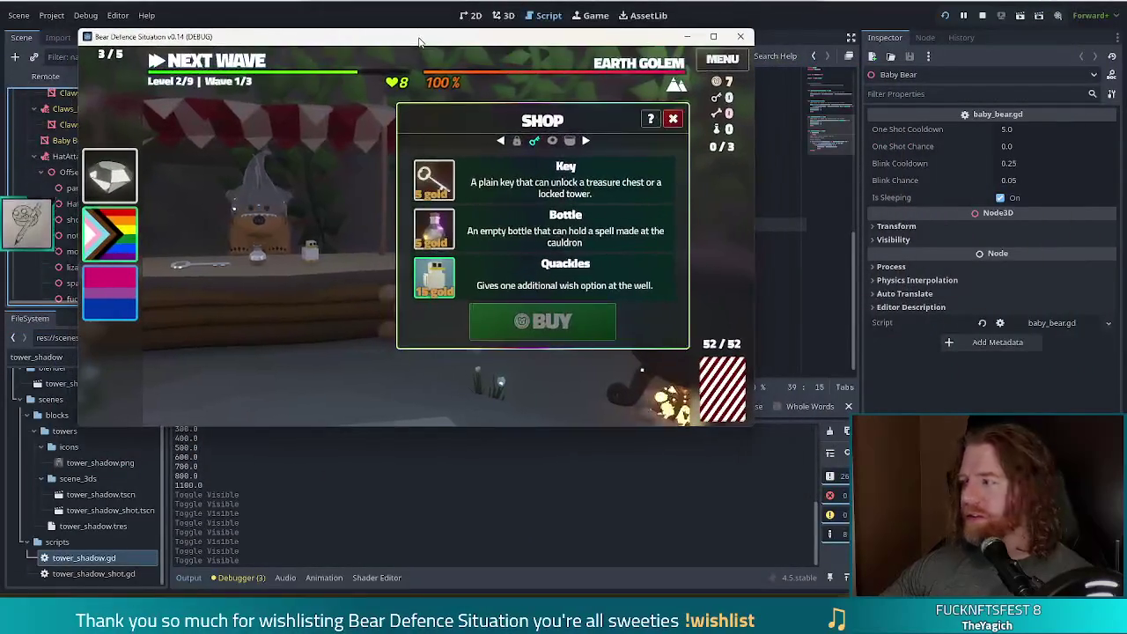
pyautogui.moveTo(750, 425); pyautogui.dragTo(985, 562)
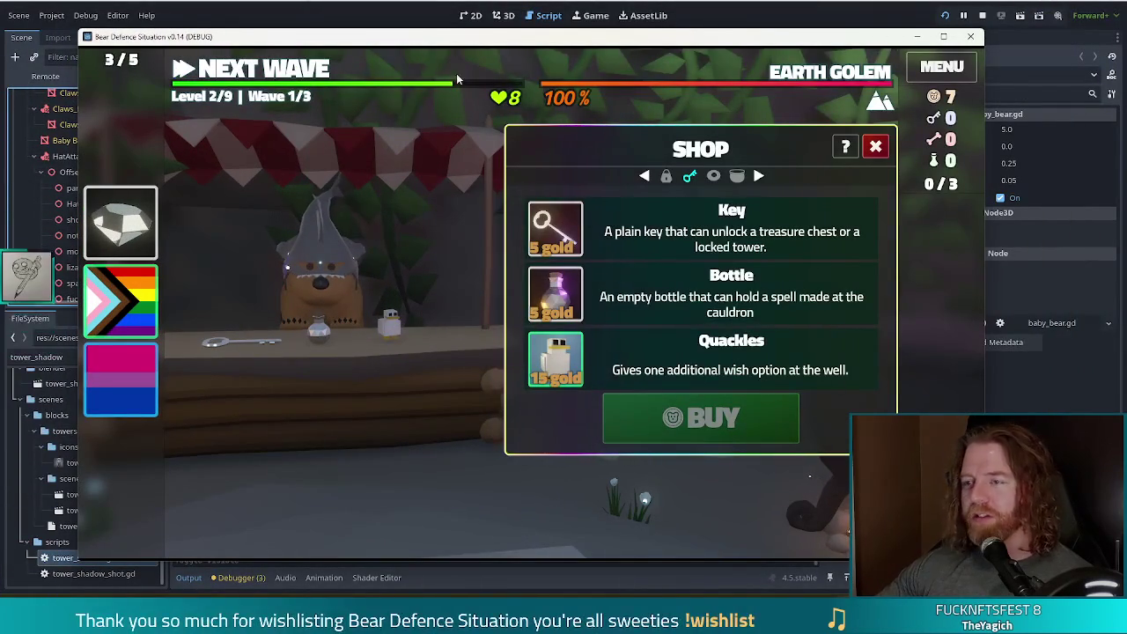
pyautogui.hotkey('alt', 'F4')
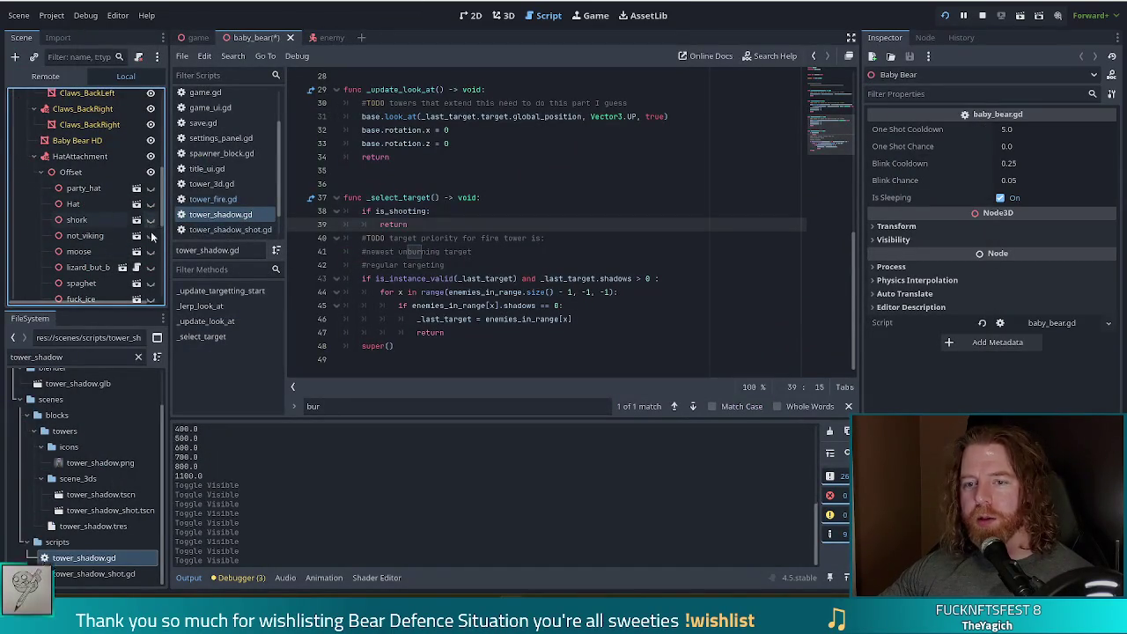
pyautogui.press('F5')
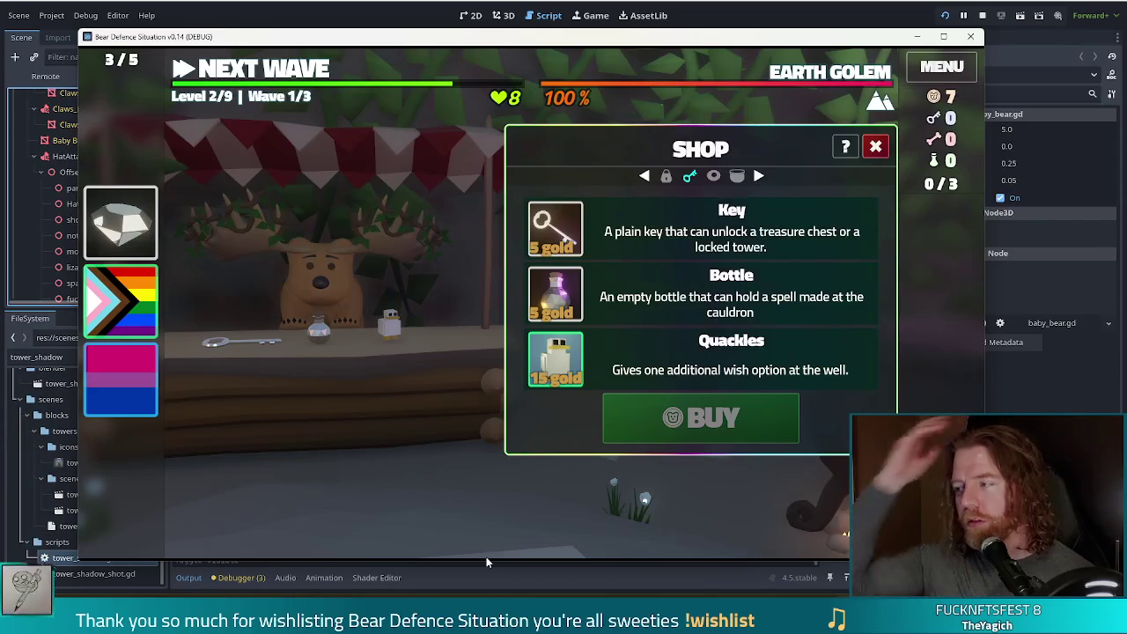
pyautogui.press('F8')
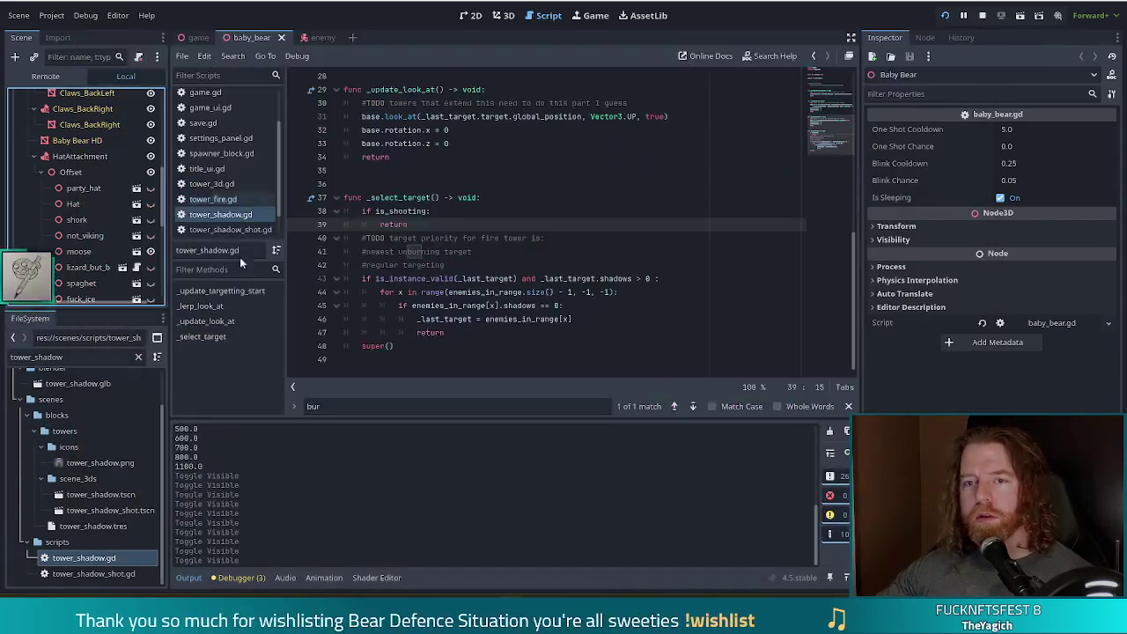
# Step: Show the spaghet hat on the Baby Bear, preview it in the game, then stop
pyautogui.click(151, 284)
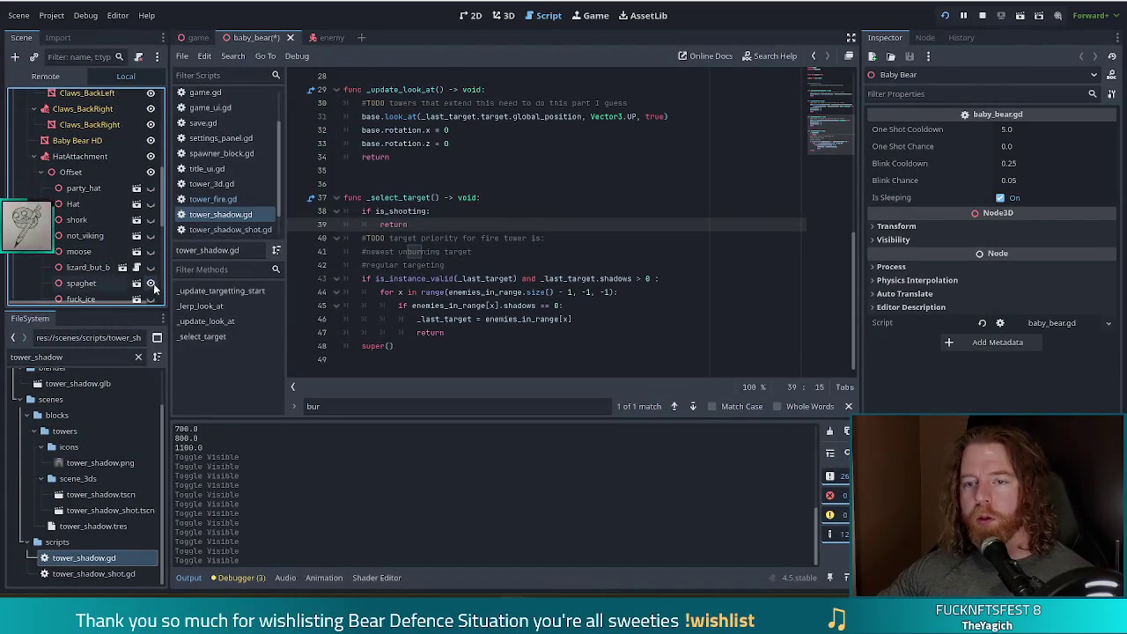
pyautogui.press('F5')
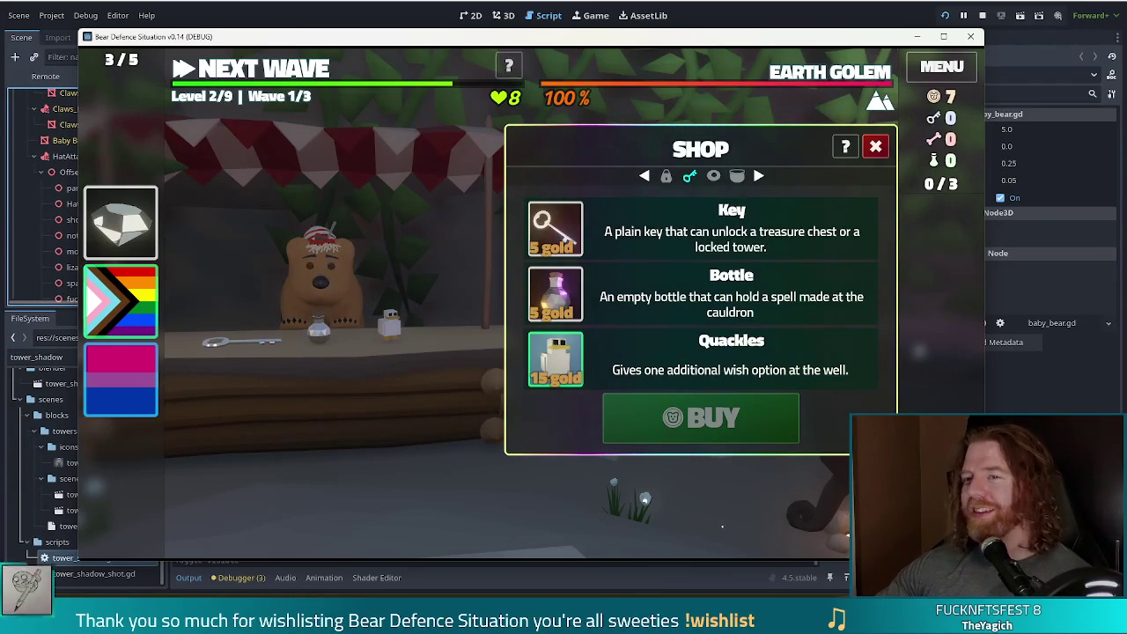
pyautogui.press('F8')
# Step: Hide spaghet, show the blue ice hat, and run the game to preview it
pyautogui.scroll(-1, 106, 255)
pyautogui.click(150, 257)
pyautogui.click(151, 273)
pyautogui.press('F5')
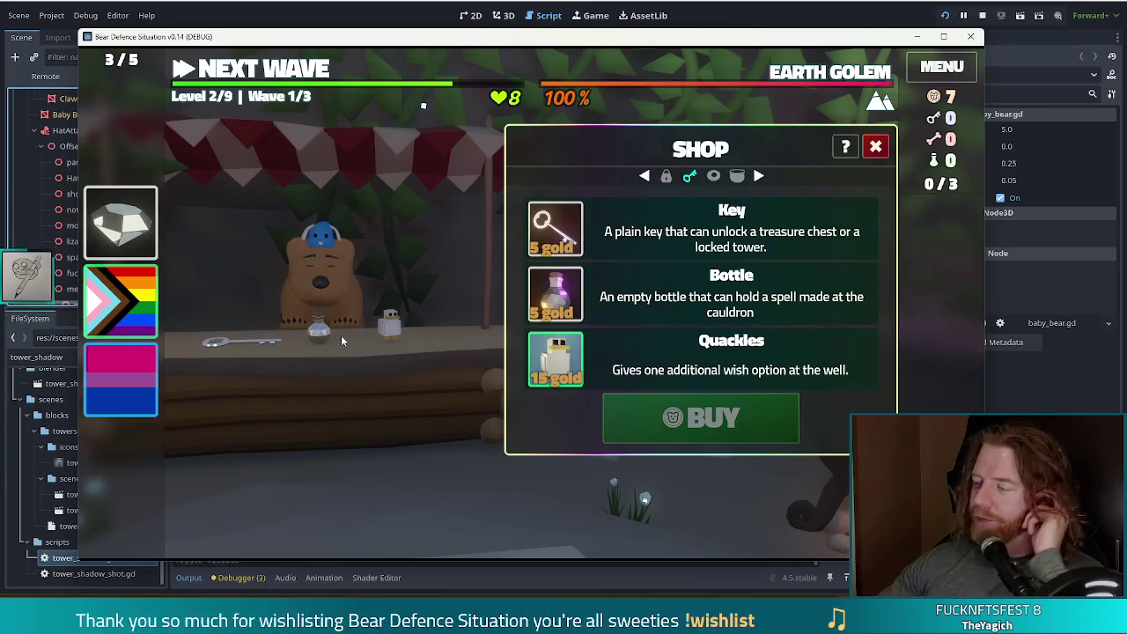
pyautogui.hotkey('alt', 'Tab')
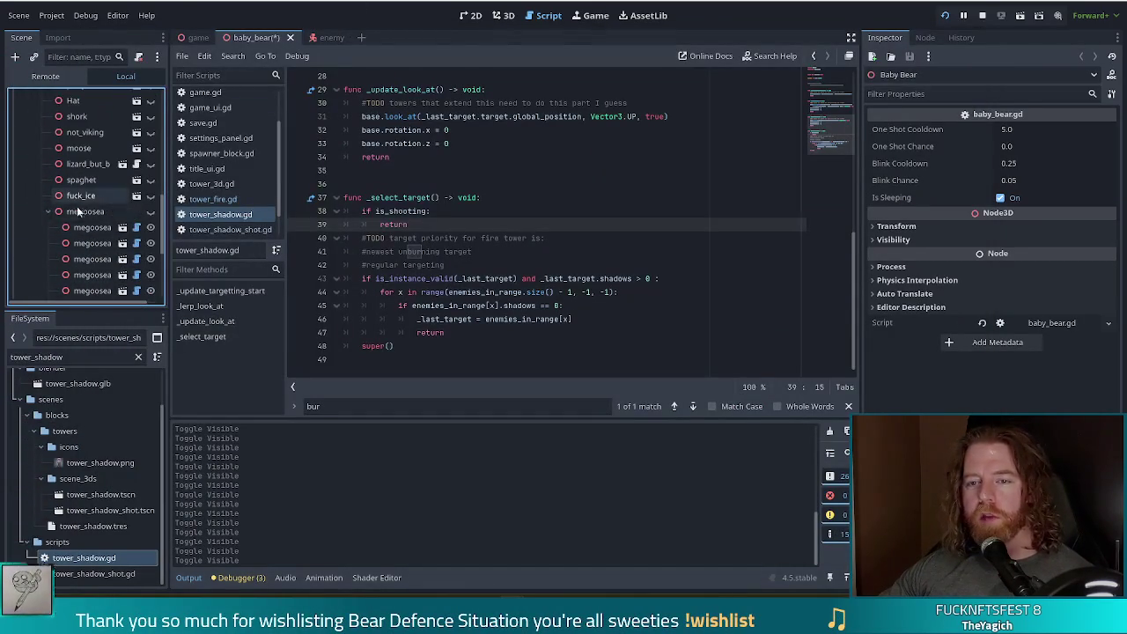
# Step: Collapse the megoosea node, view the goose-hatted bear in the game, then stop the project
pyautogui.click(47, 211)
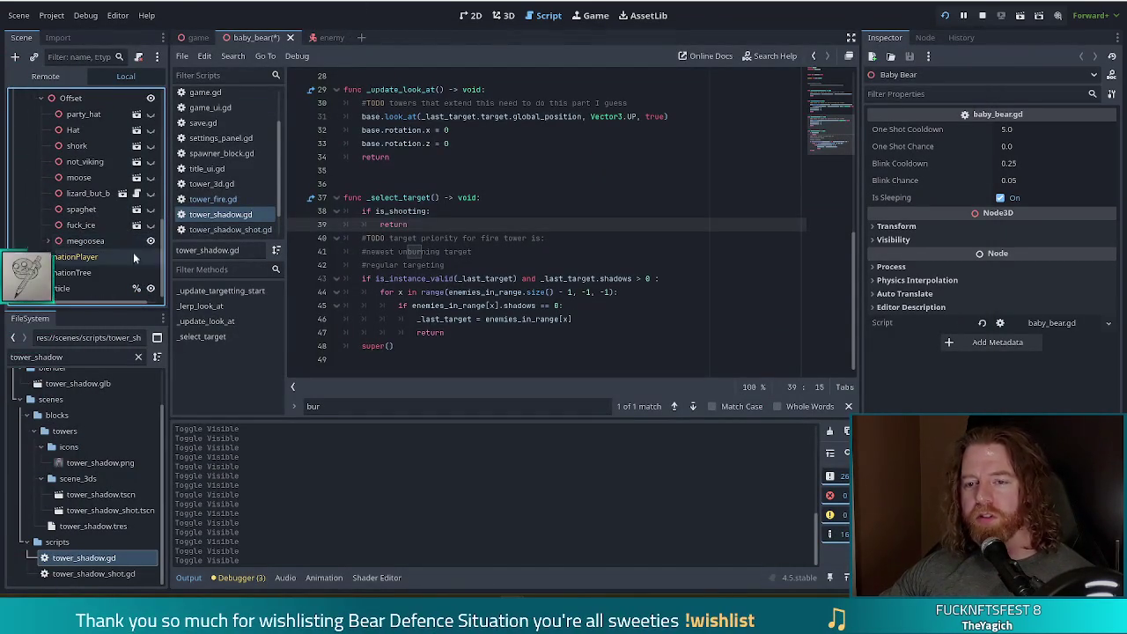
pyautogui.scroll(1, 106, 220)
pyautogui.hotkey('alt', 'Tab')
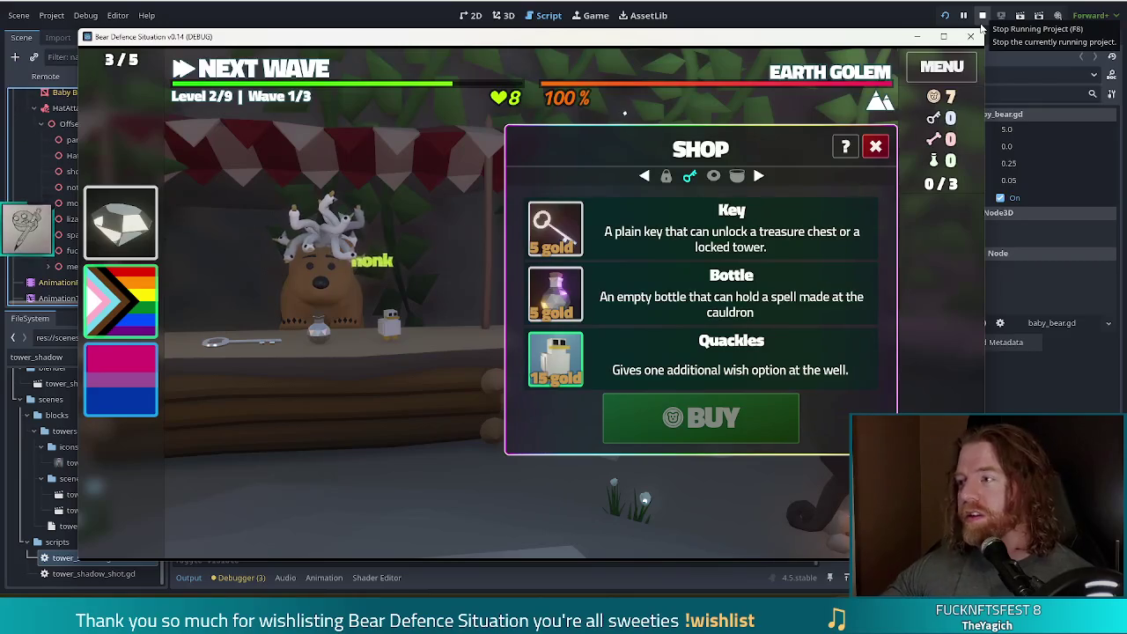
pyautogui.click(985, 18)
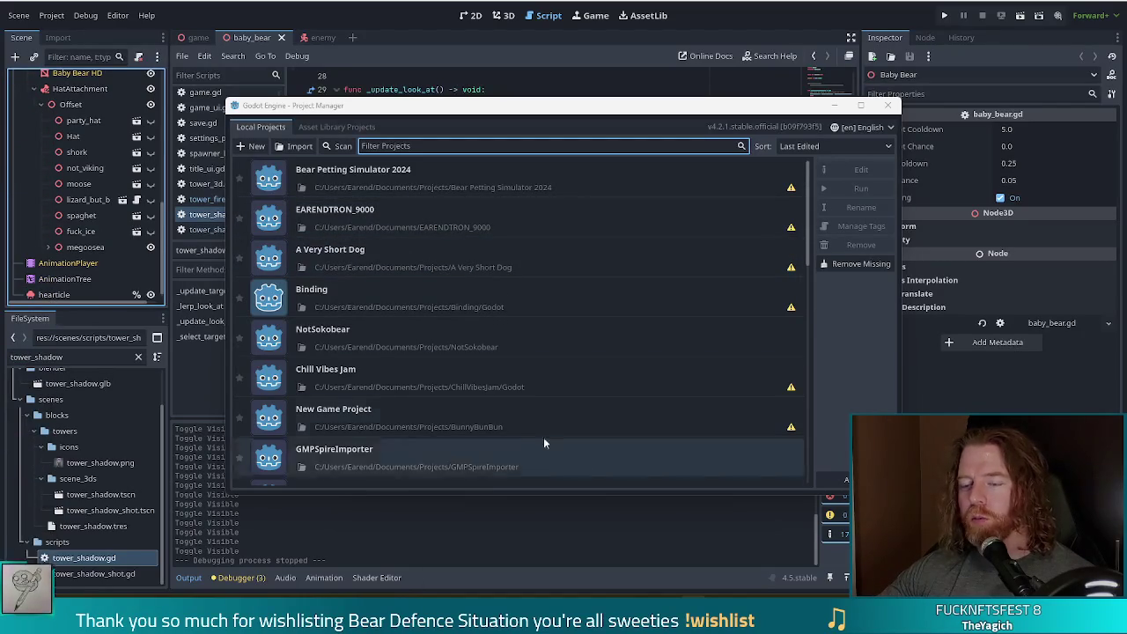
# Step: Open NotSokobear from the Project Manager's Local Projects list
pyautogui.doubleClick(412, 337)
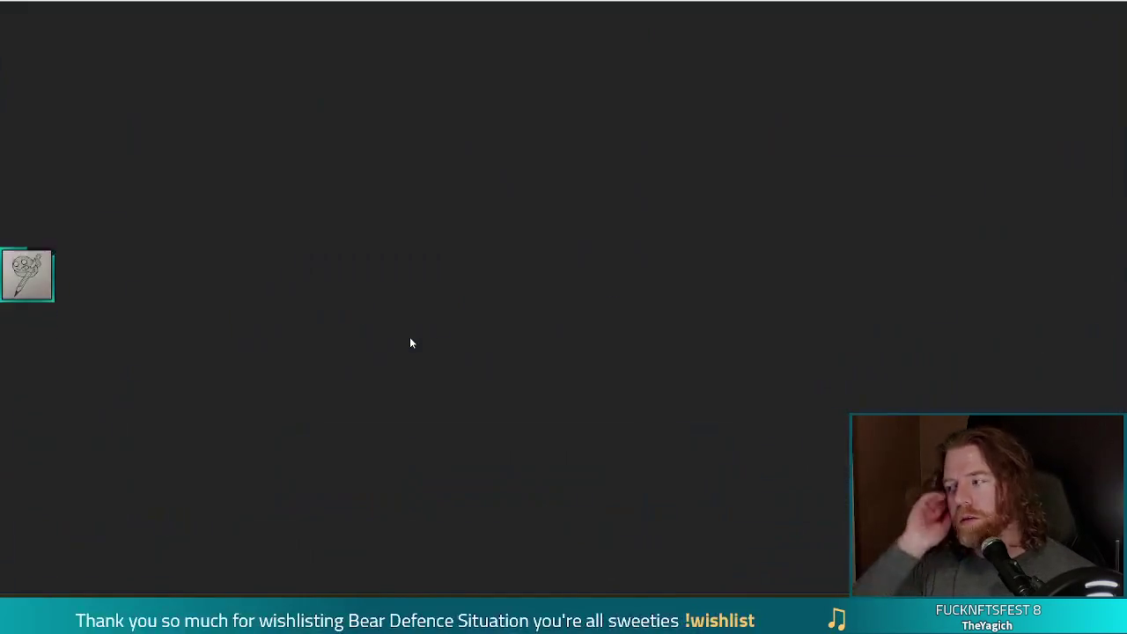
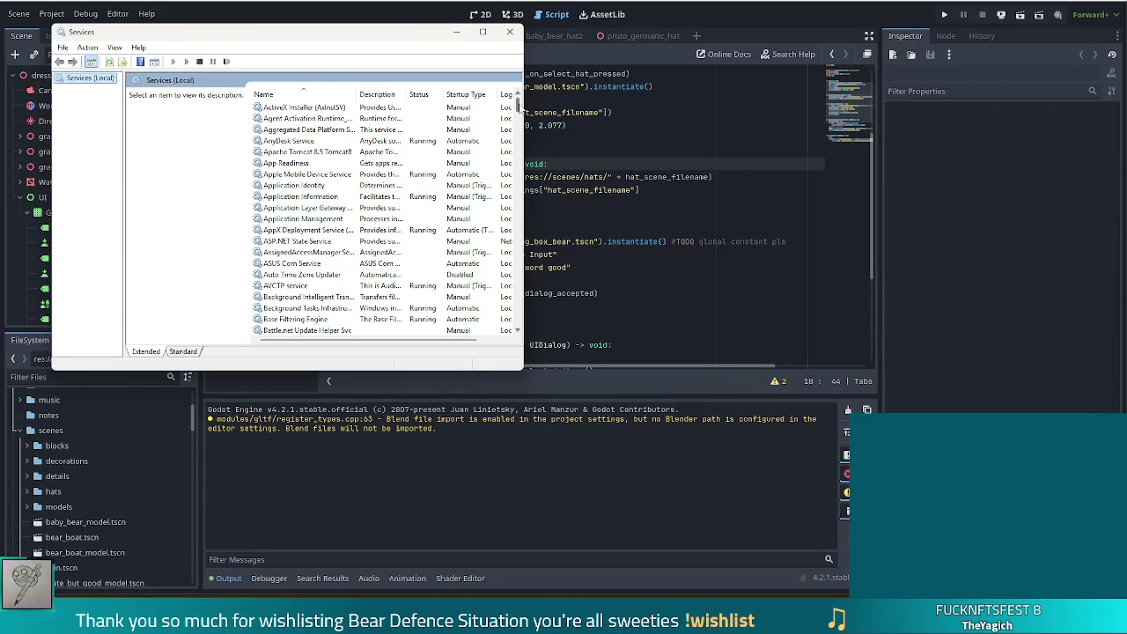
# Step: Close the Services window to bring the Godot editor showing dressing_room.gd back to front
pyautogui.click(510, 31)
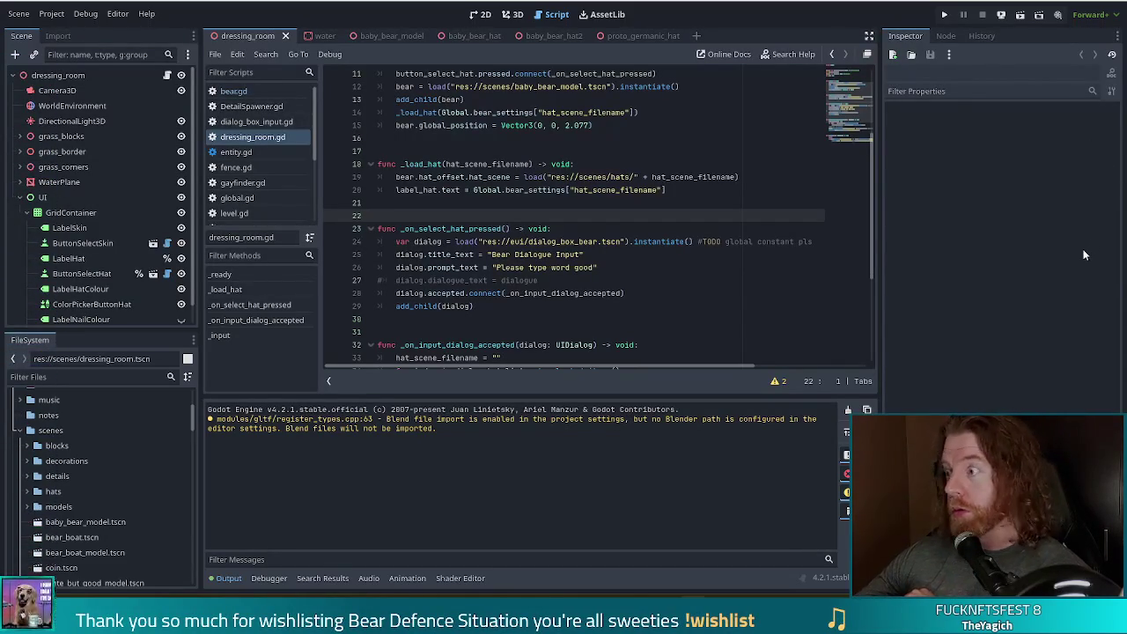
# Step: Show tower_shadow.gd in the Godot 4.5 Script editor at its _select_target function
pyautogui.click(461, 267)
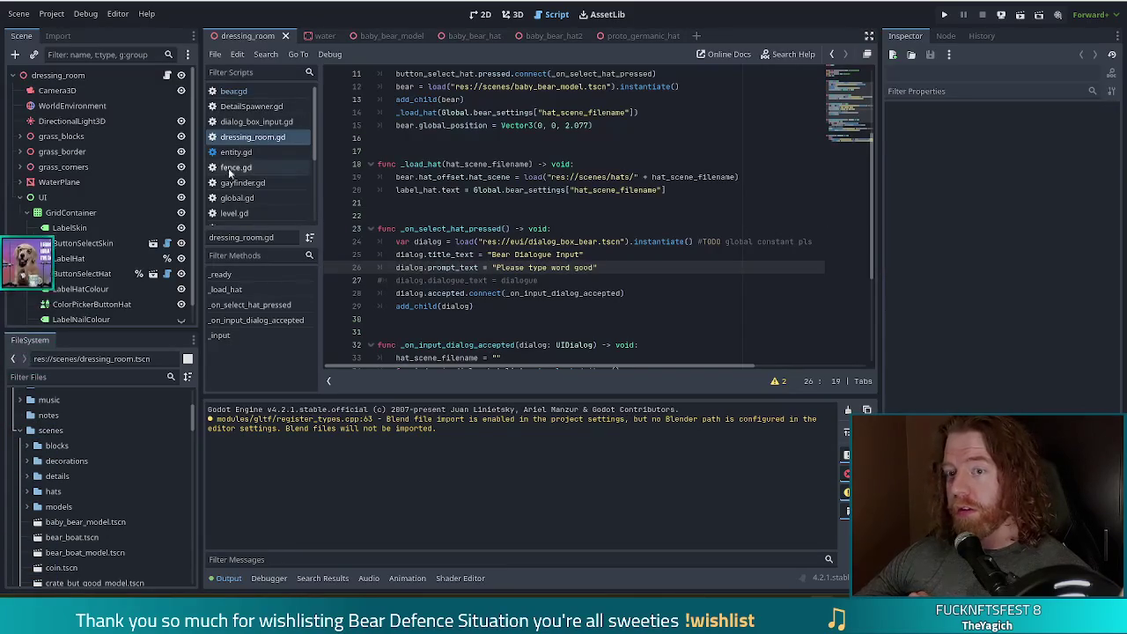
pyautogui.moveTo(315, 132); pyautogui.dragTo(313, 228)
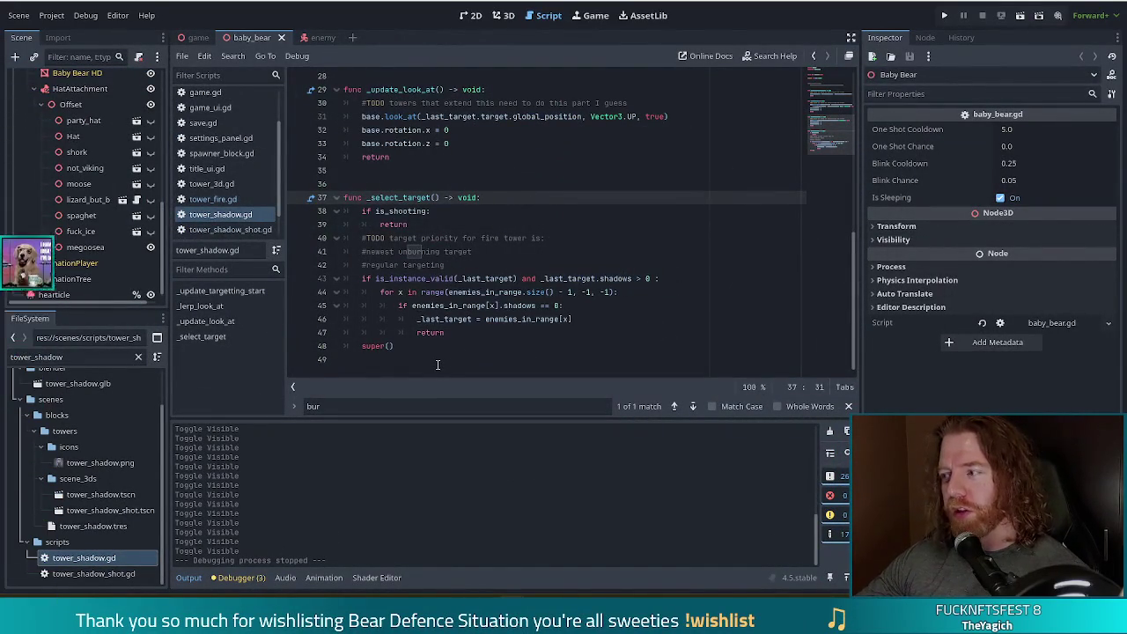
# Step: Insert a blank line after the '#regular targeting' comment on line 42 in _select_target
pyautogui.click(463, 306)
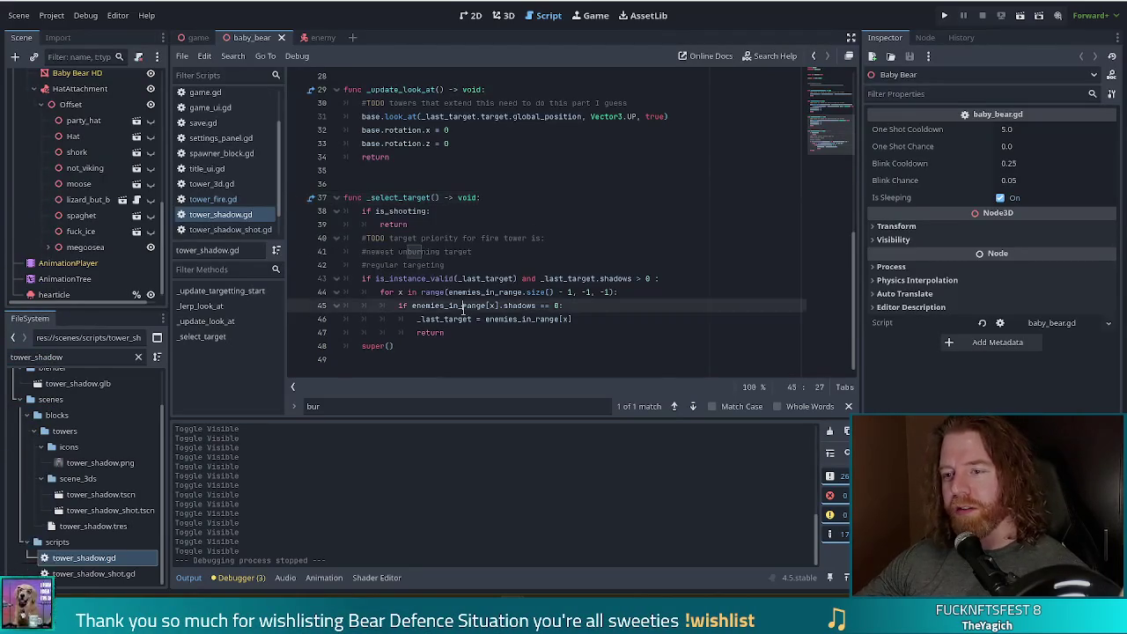
pyautogui.click(624, 280)
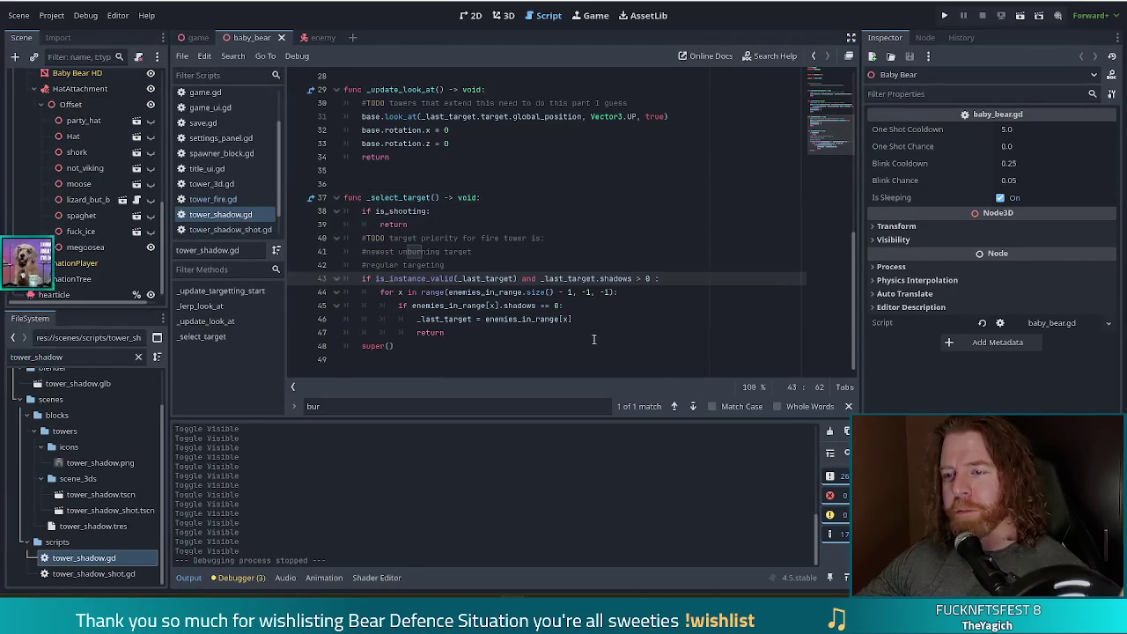
pyautogui.click(521, 278)
pyautogui.click(540, 266)
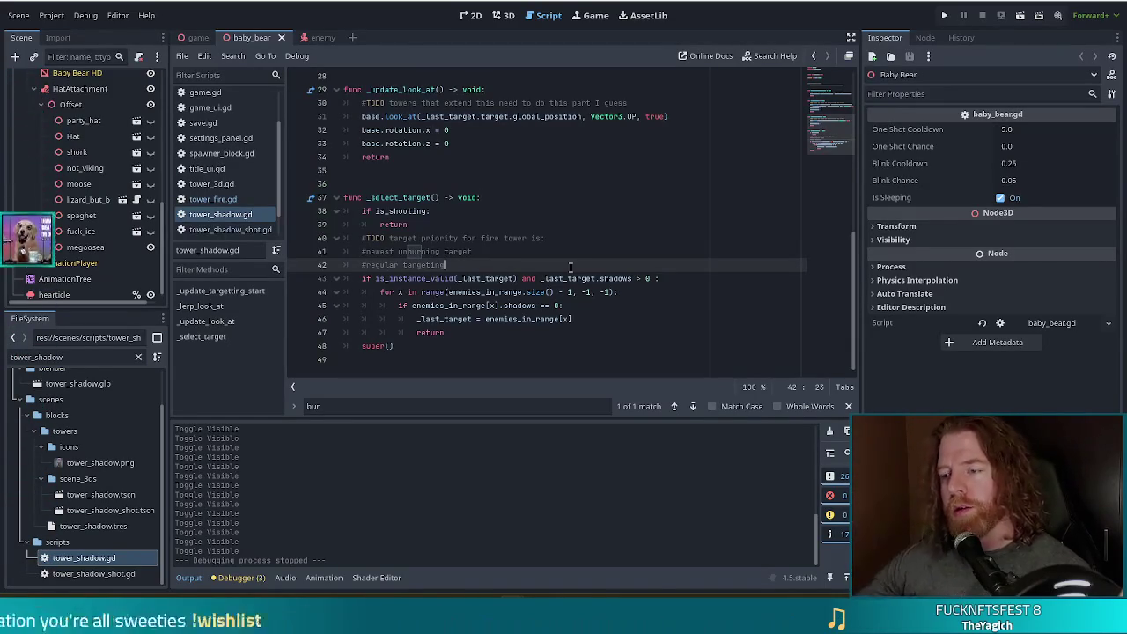
pyautogui.click(672, 280)
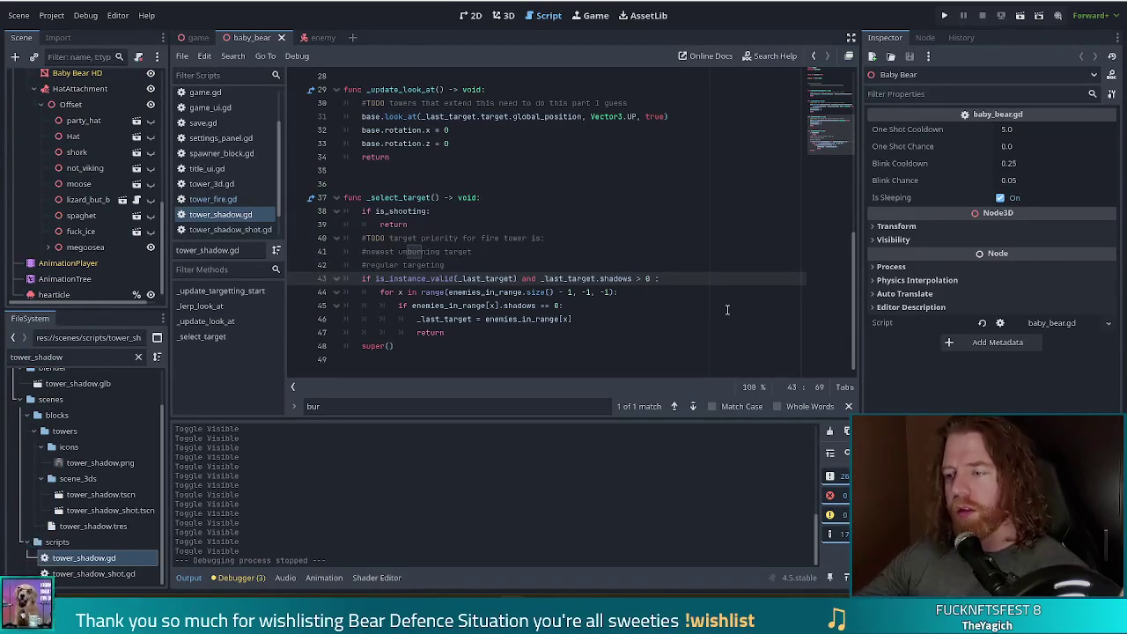
pyautogui.click(480, 265)
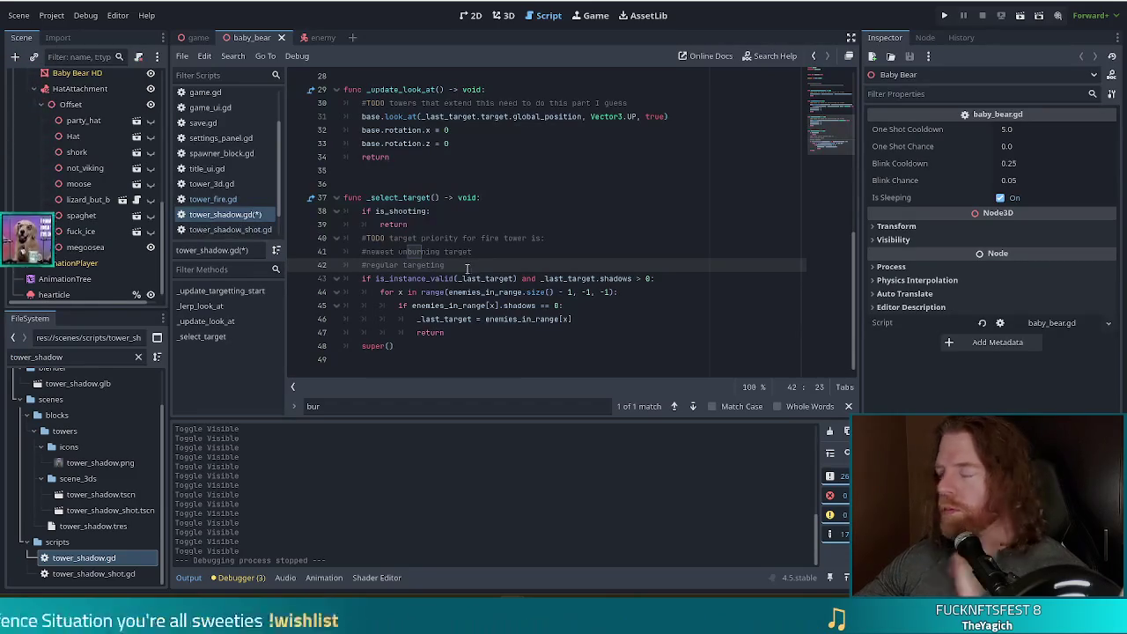
pyautogui.moveTo(455, 280)
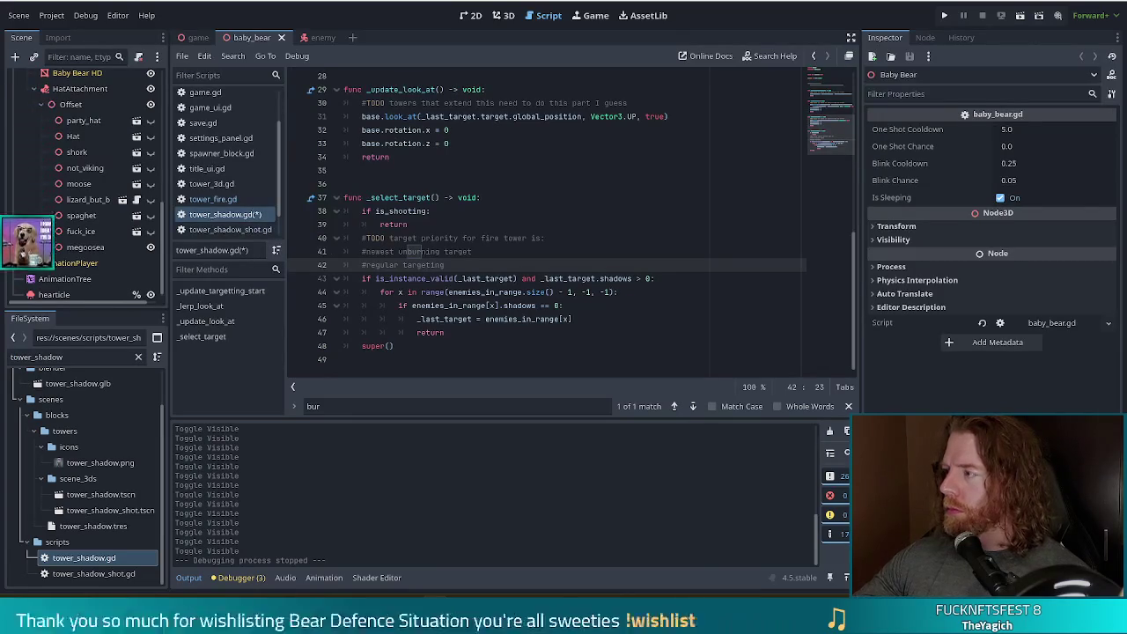
pyautogui.click(540, 279)
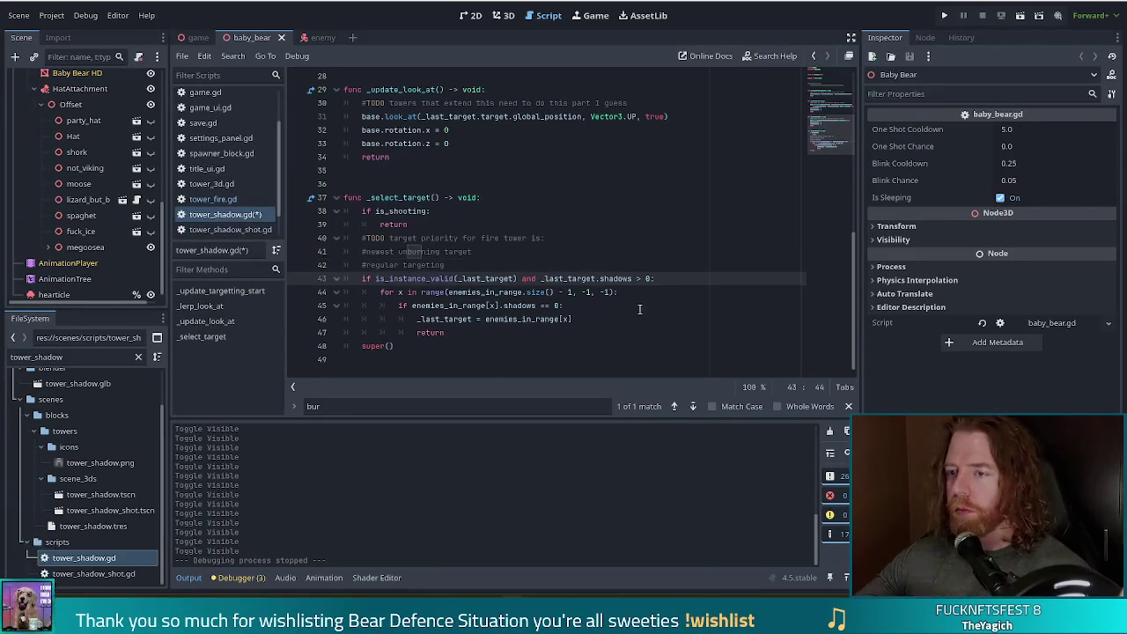
pyautogui.click(495, 262)
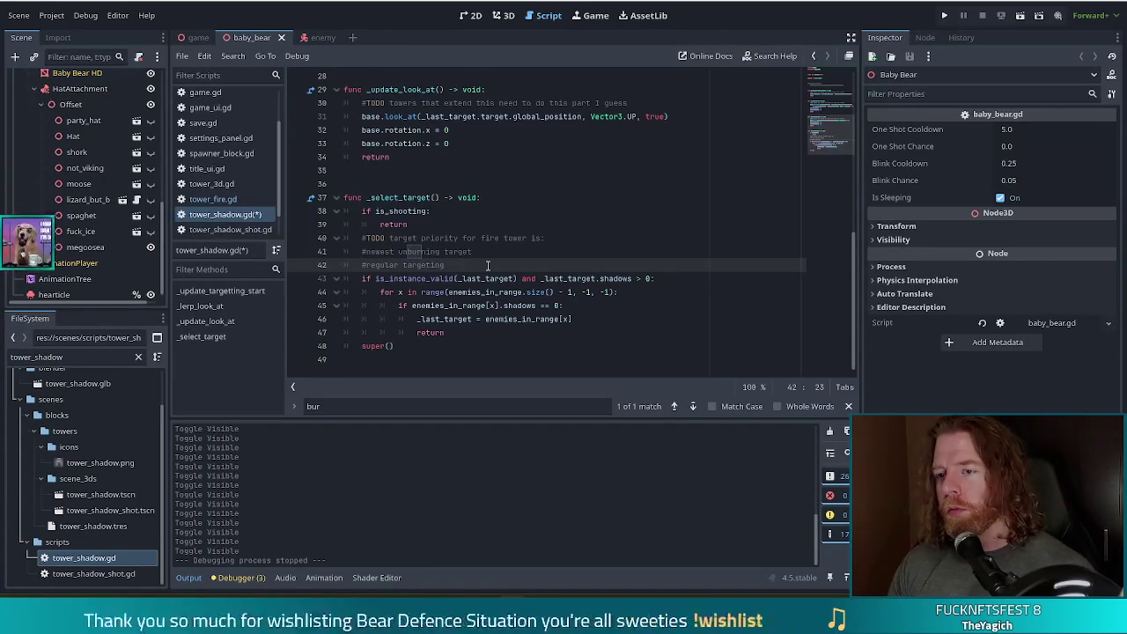
pyautogui.press('Return')
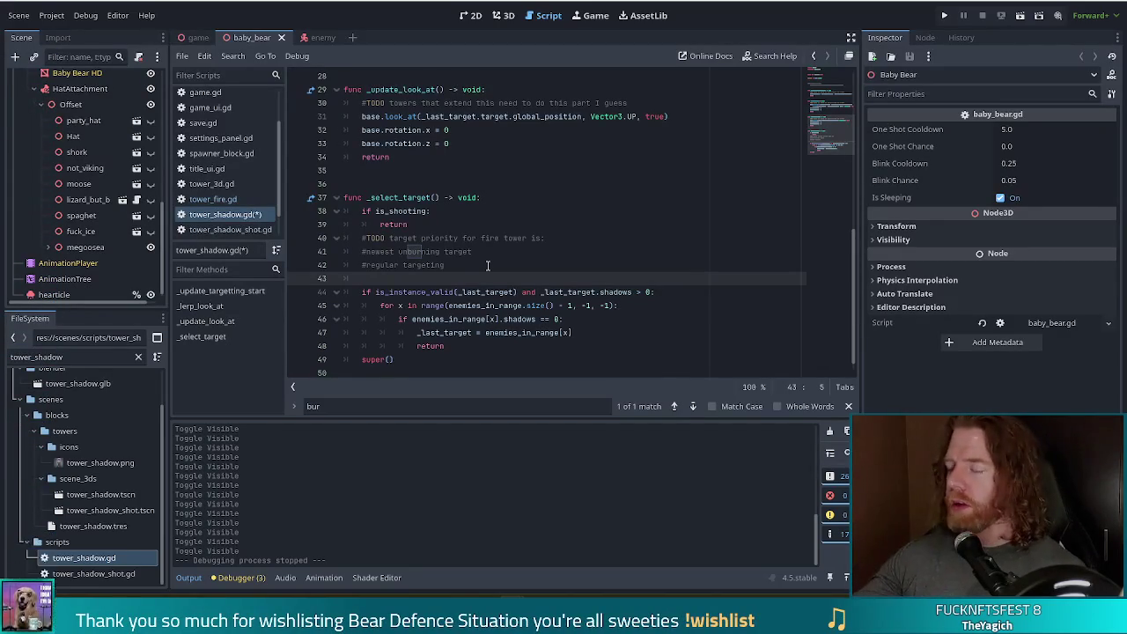
# Step: Declare 'var min_shadows := INF' on line 43 and open the INF reference documentation
pyautogui.write('varmin_shadows')
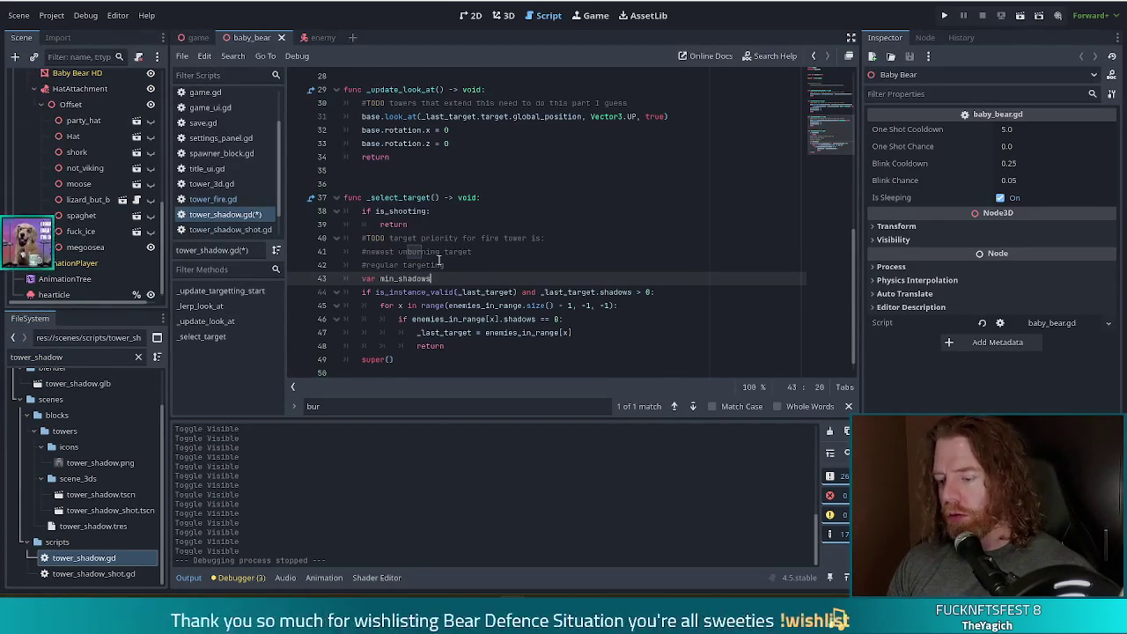
pyautogui.write(' :=')
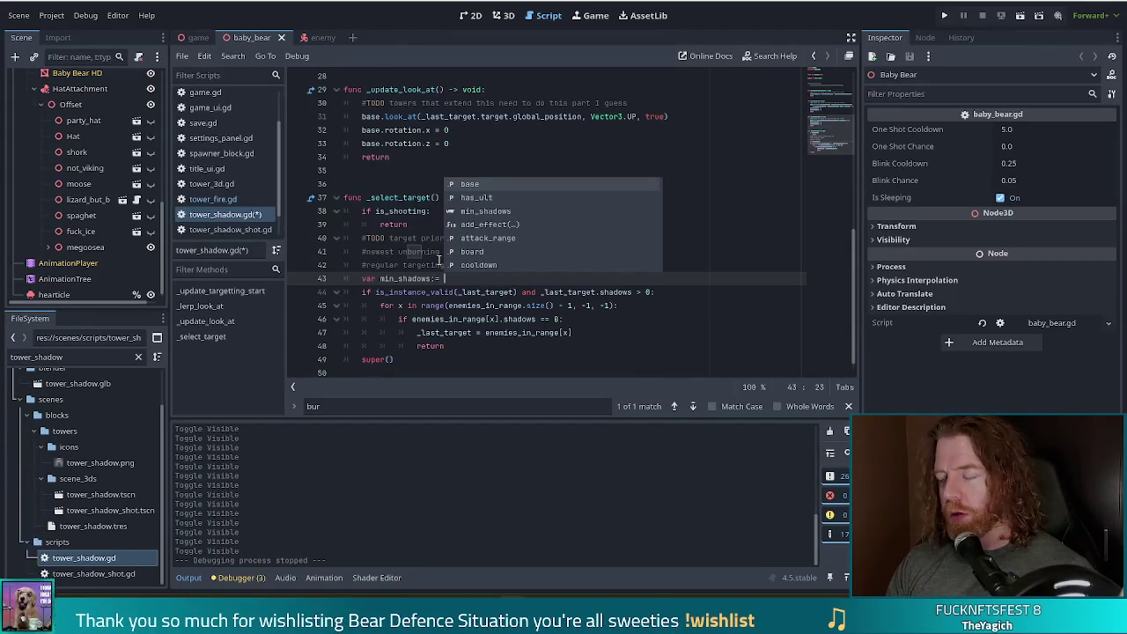
pyautogui.write('MA')
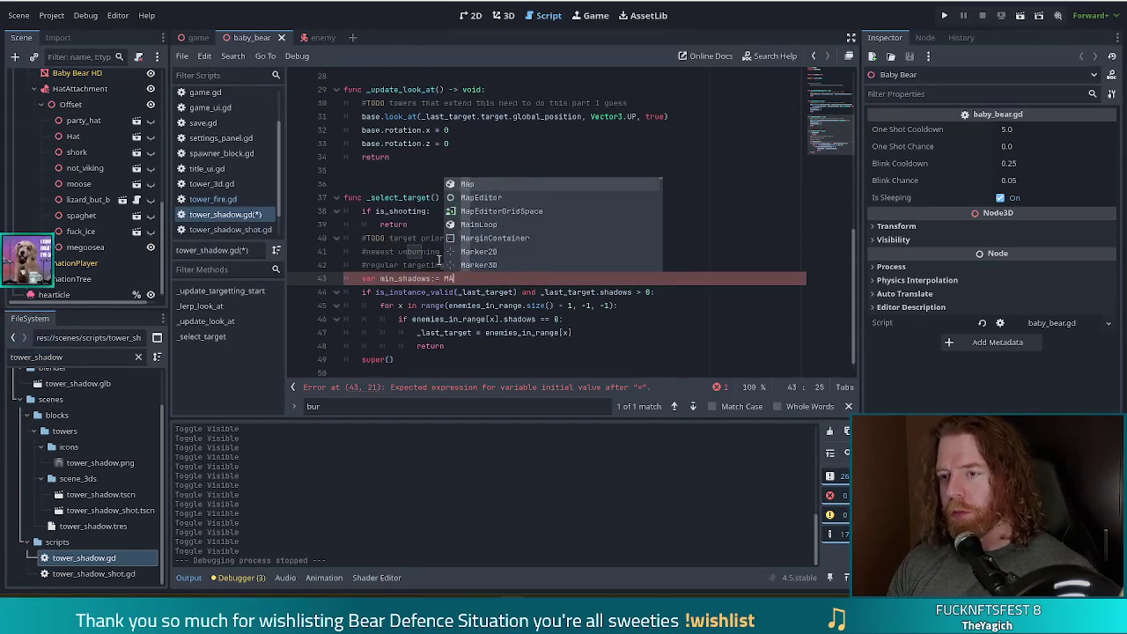
pyautogui.press('BackSpace')
pyautogui.press('BackSpace')
pyautogui.write('INF')
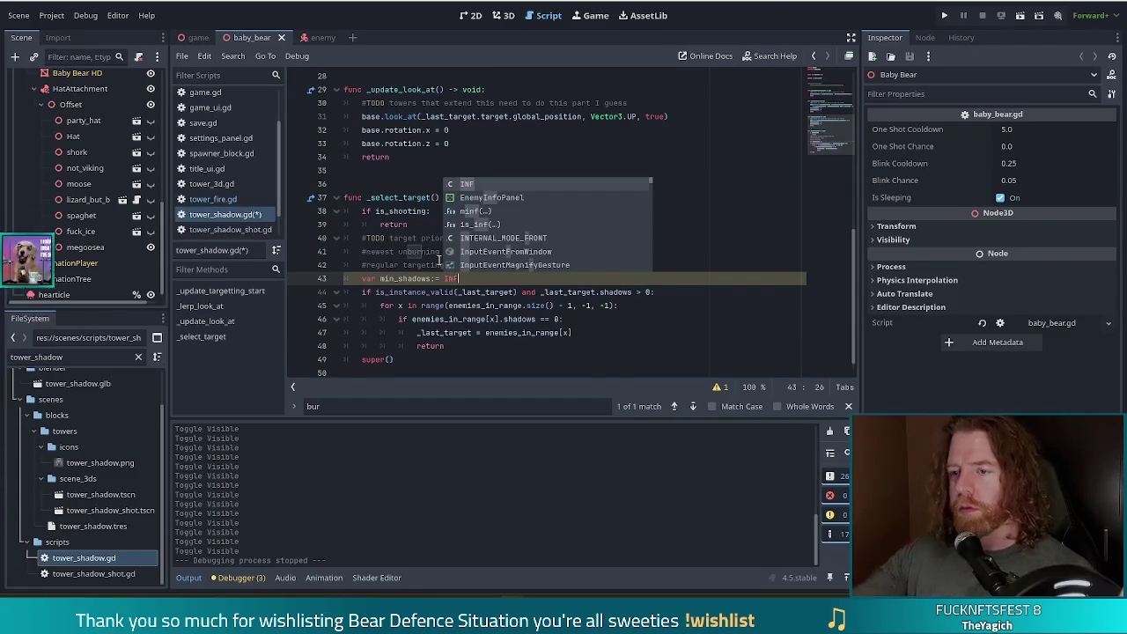
pyautogui.click(450, 279)
pyautogui.keyDown('ctrl'); pyautogui.click(451, 279); pyautogui.keyUp('ctrl')
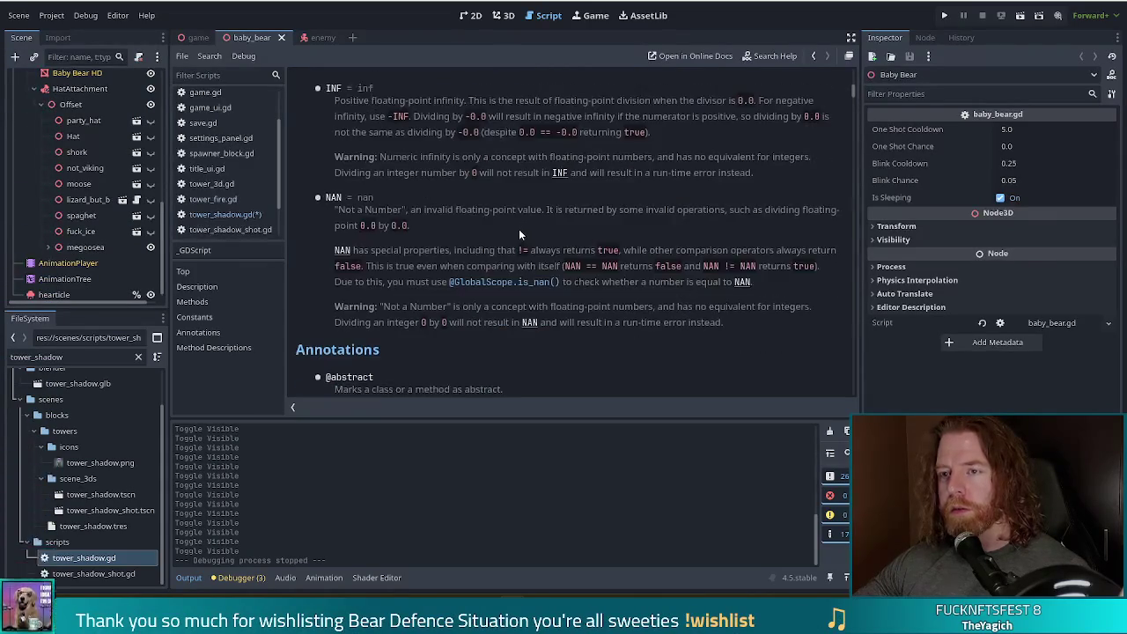
pyautogui.scroll(4, 519, 233)
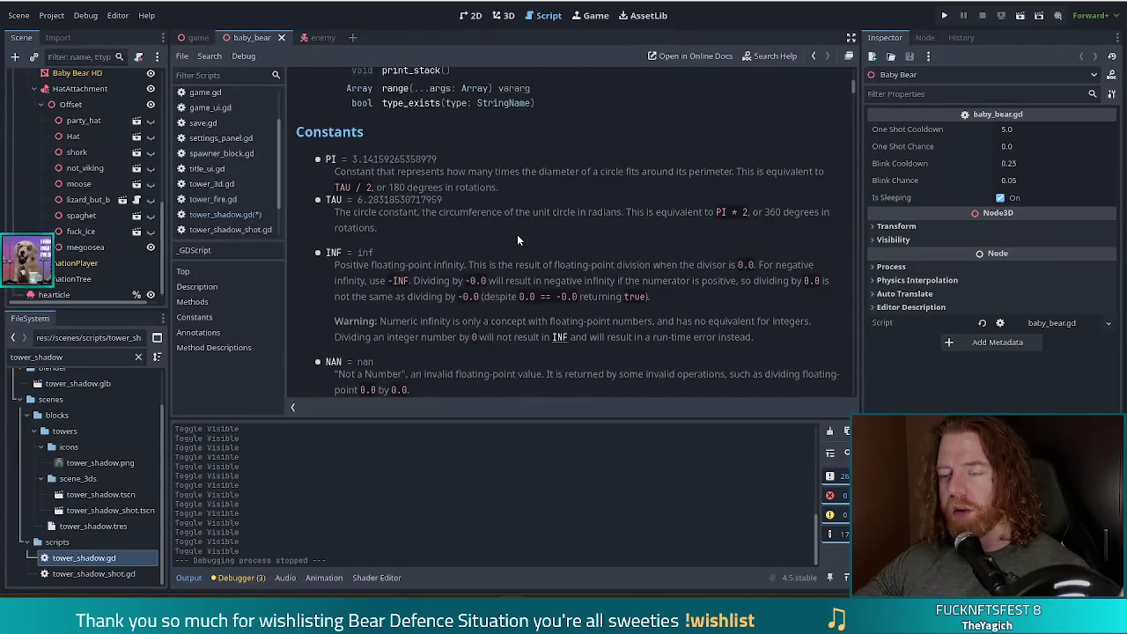
pyautogui.hotkey('ctrl', 'f')
pyautogui.write('in')
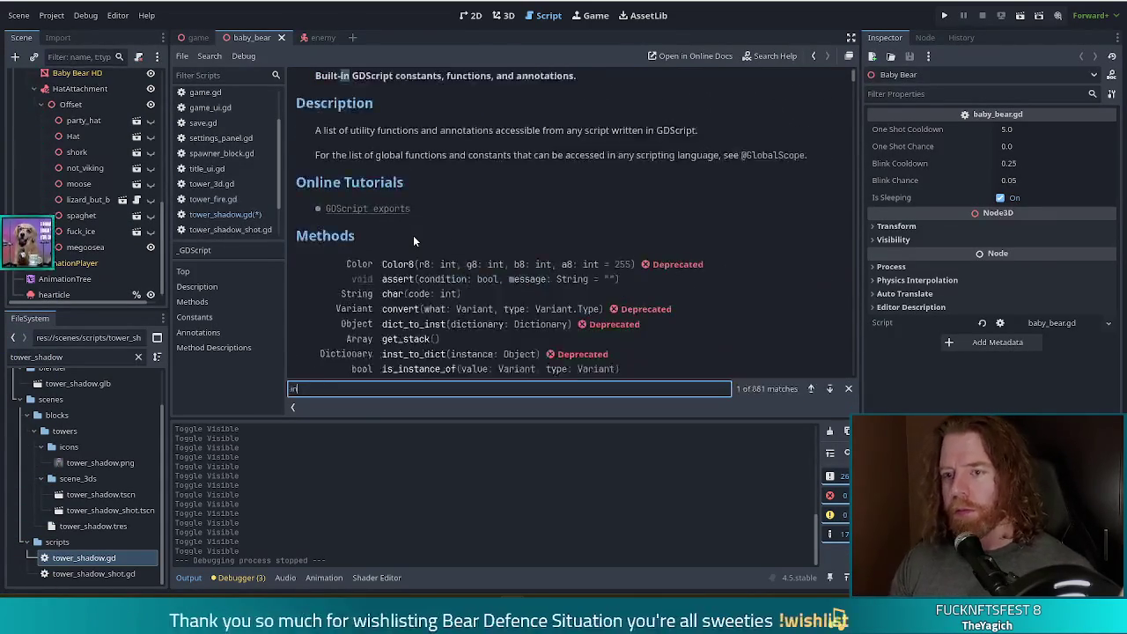
pyautogui.write('f')
pyautogui.click(830, 389)
pyautogui.click(829, 388)
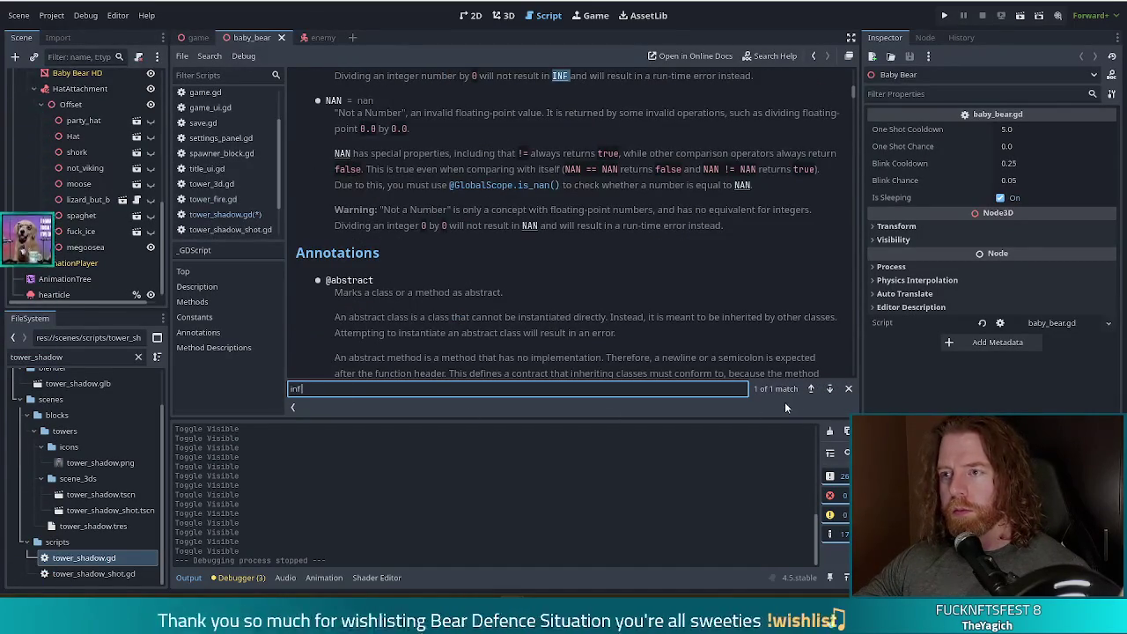
pyautogui.scroll(2, 530, 181)
pyautogui.scroll(4, 537, 182)
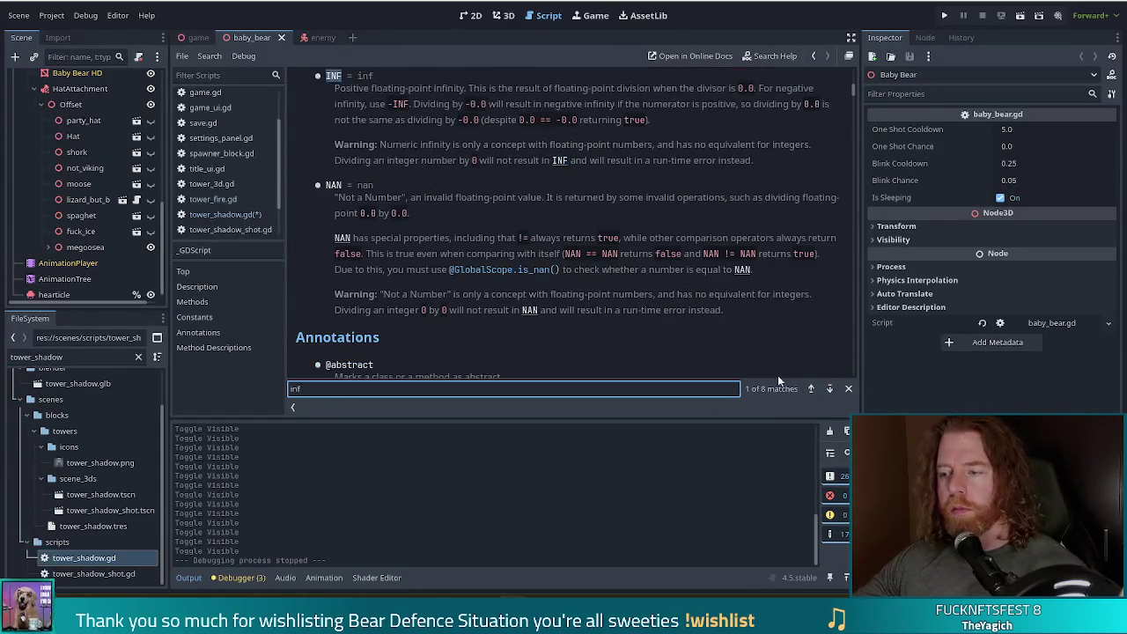
# Step: Step through the remaining 'inf' matches back to the first, then return to tower_shadow.gd
pyautogui.click(829, 388)
pyautogui.click(829, 390)
pyautogui.click(829, 390)
pyautogui.click(830, 390)
pyautogui.click(830, 391)
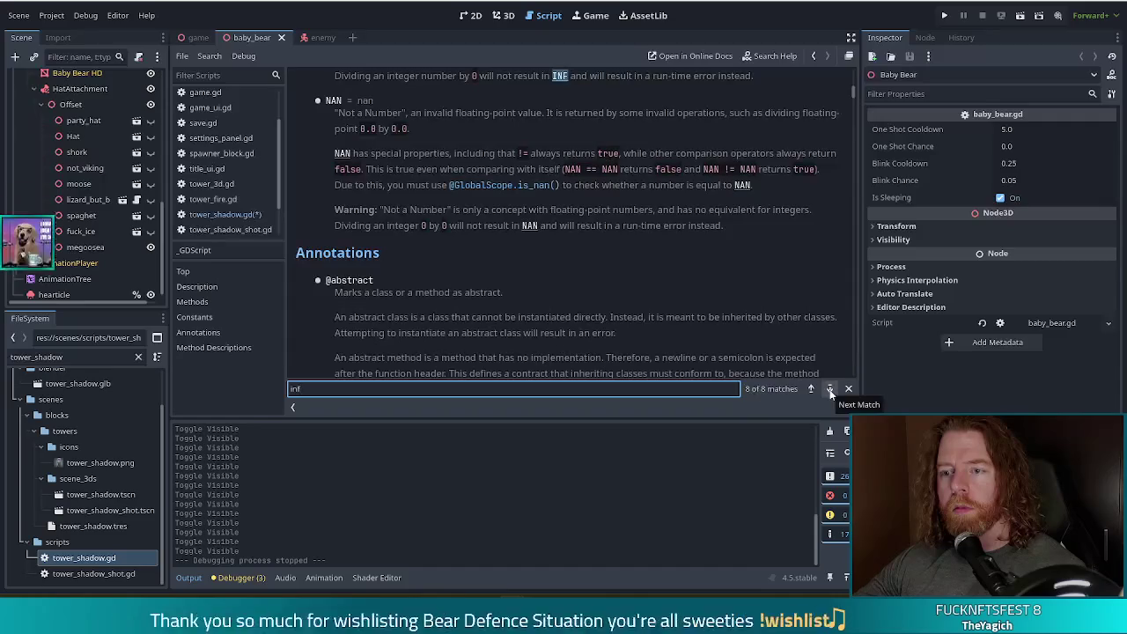
pyautogui.click(829, 389)
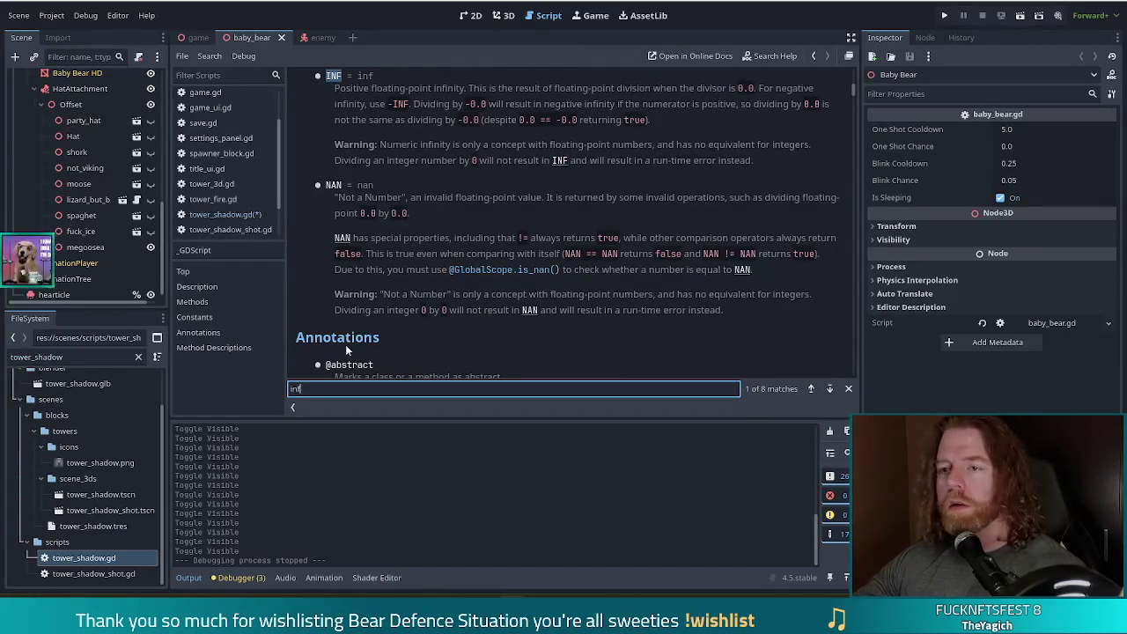
pyautogui.hotkey('ctrl', 'w')
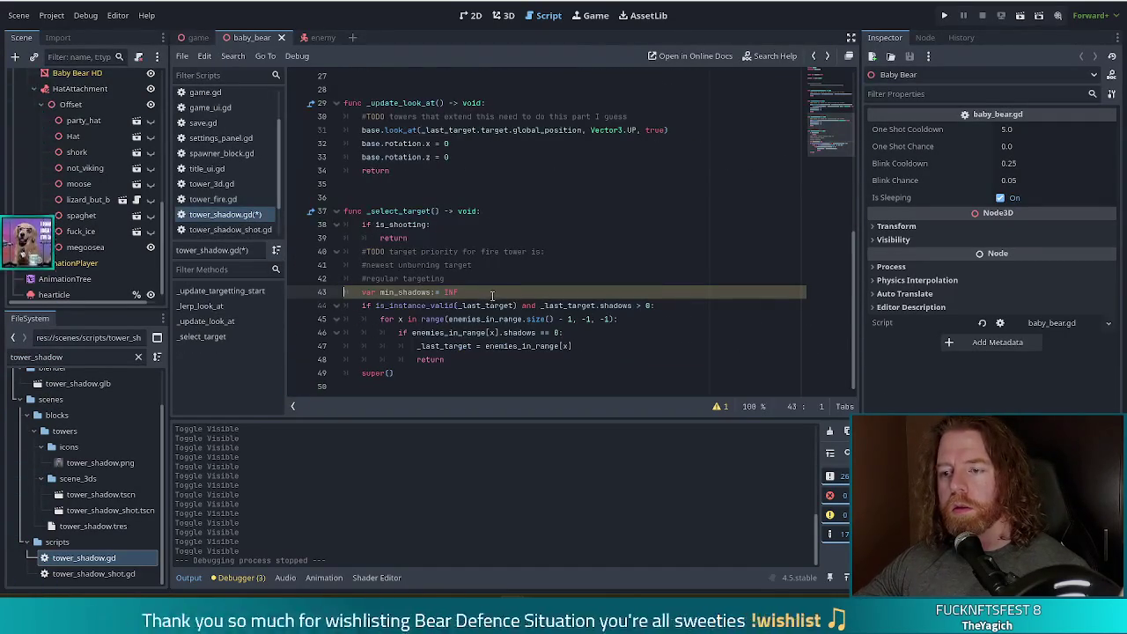
# Step: Change min_shadows' starting value to INT on line 43 and open Find in Files
pyautogui.press('BackSpace')
pyautogui.write('int.in')
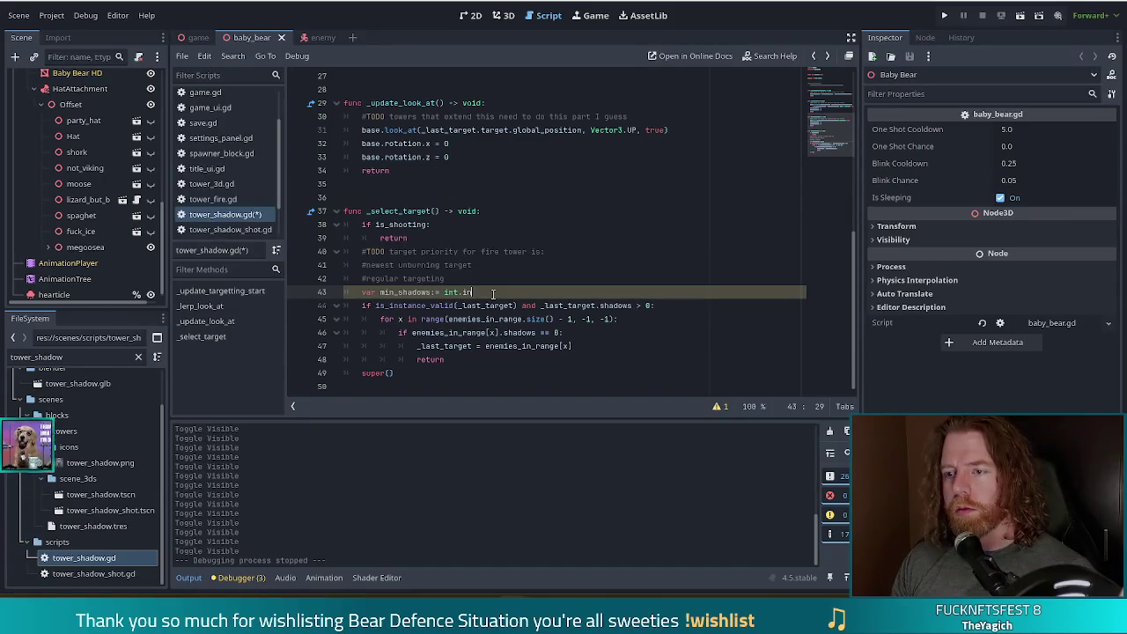
pyautogui.press('BackSpace')
pyautogui.press('BackSpace')
pyautogui.press('BackSpace')
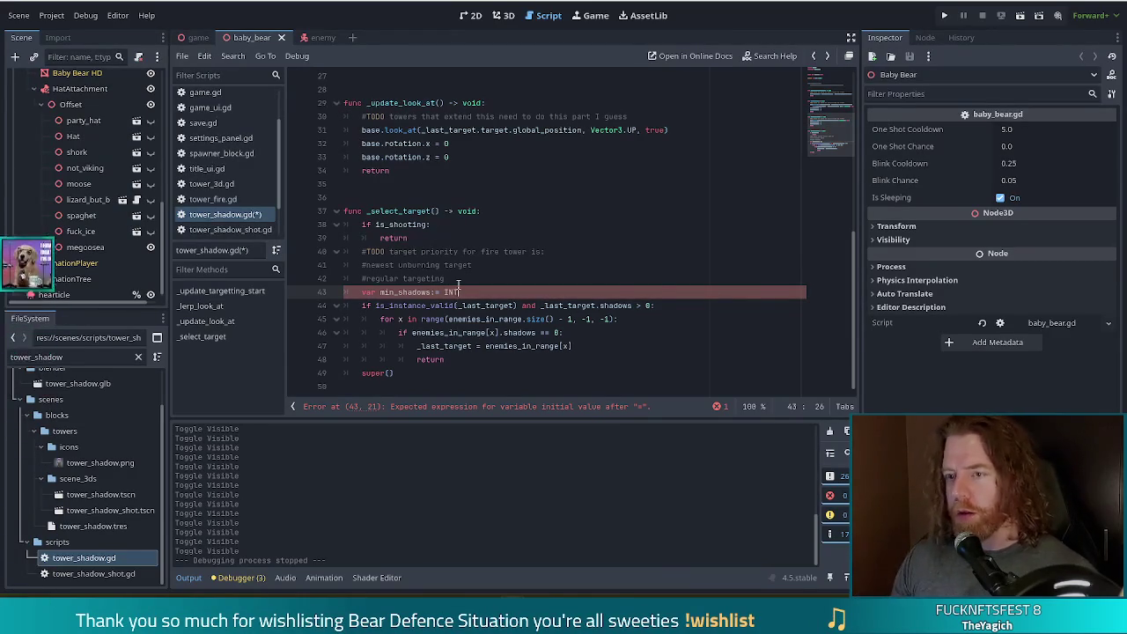
pyautogui.write('INT64')
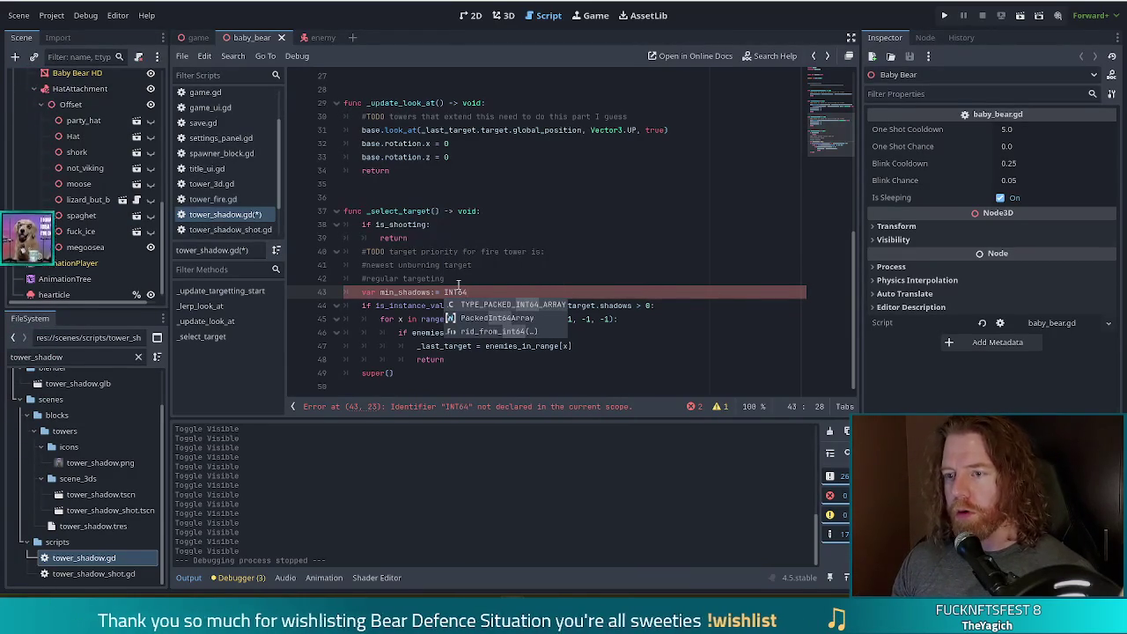
pyautogui.press('BackSpace')
pyautogui.press('BackSpace')
pyautogui.write('32')
pyautogui.press('BackSpace')
pyautogui.press('BackSpace')
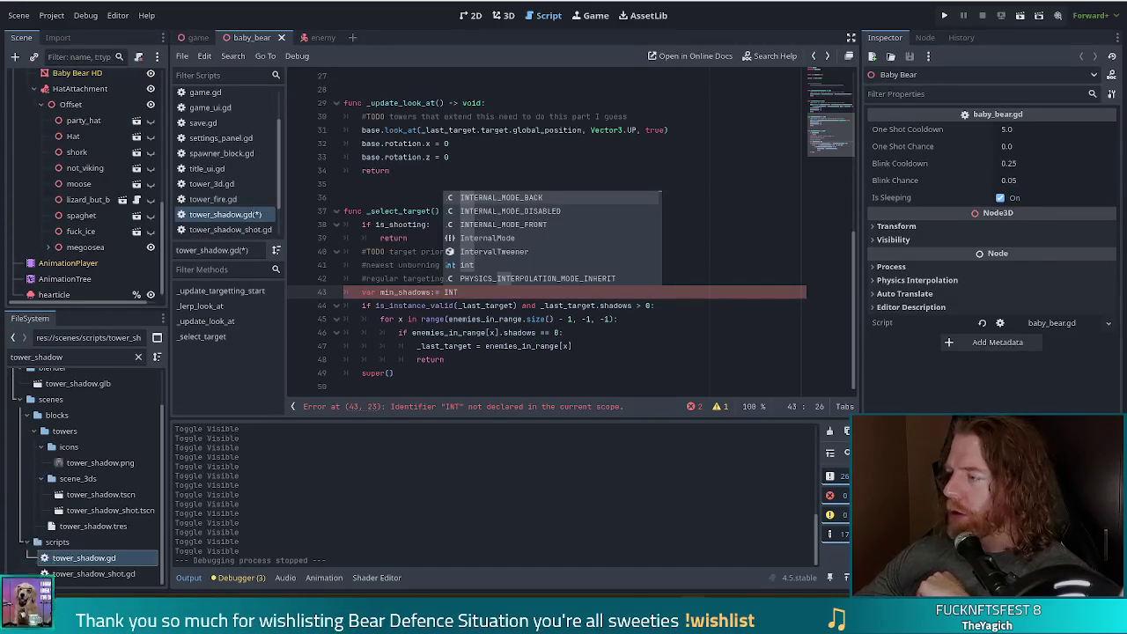
pyautogui.click(487, 333)
pyautogui.hotkey('ctrl', 'shift', 'f')
# Step: Search the whole project for 'inf', listing 23 matches in 6 files
pyautogui.write('inf')
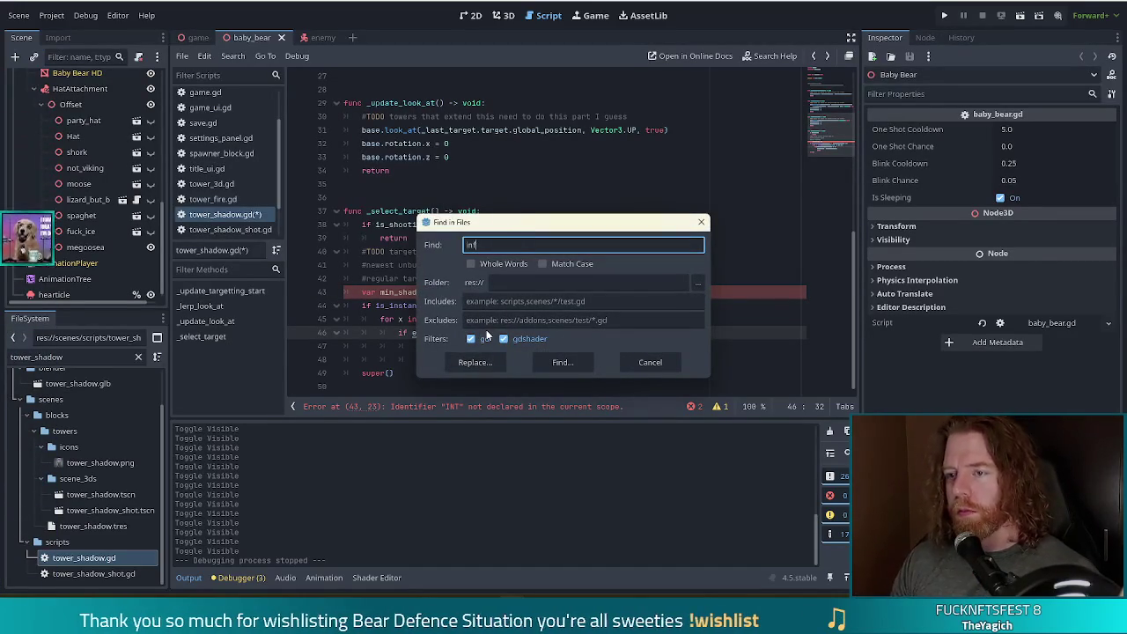
pyautogui.click(562, 363)
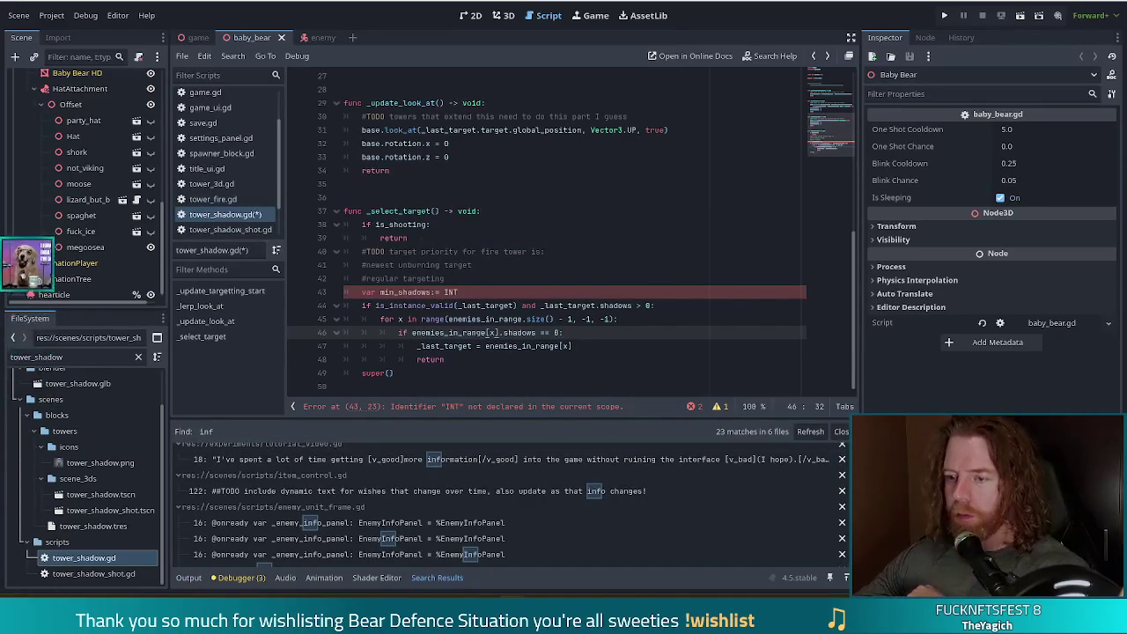
pyautogui.scroll(-10, 842, 458)
pyautogui.scroll(-3, 511, 502)
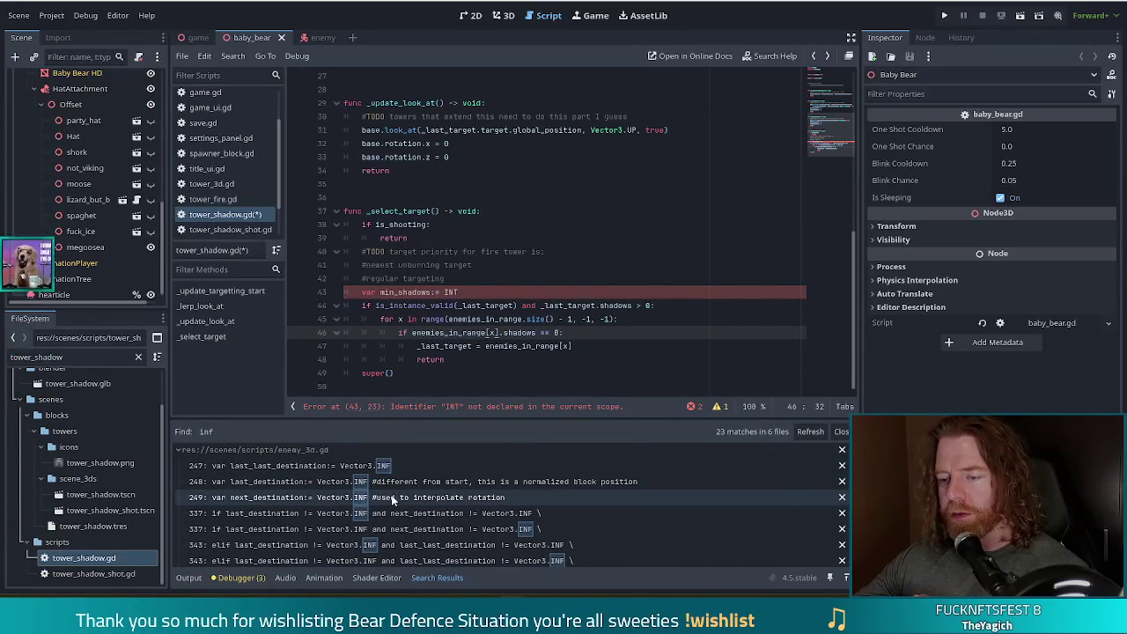
pyautogui.scroll(-3, 388, 499)
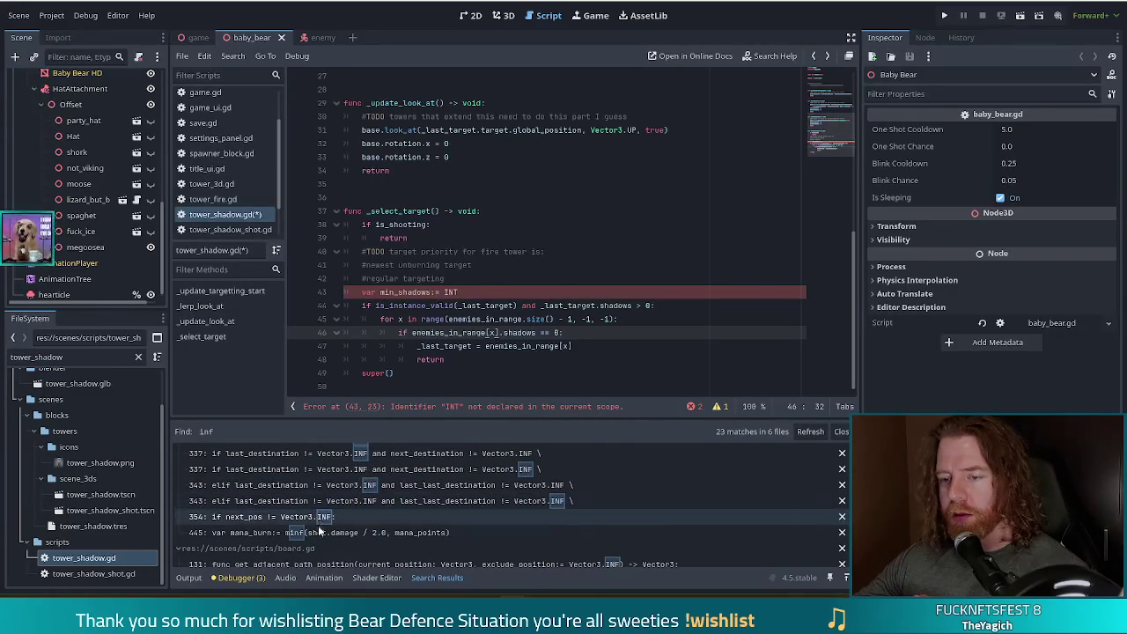
# Step: Replace INT with 1000 as min_shadows' starting value on line 43
pyautogui.click(478, 291)
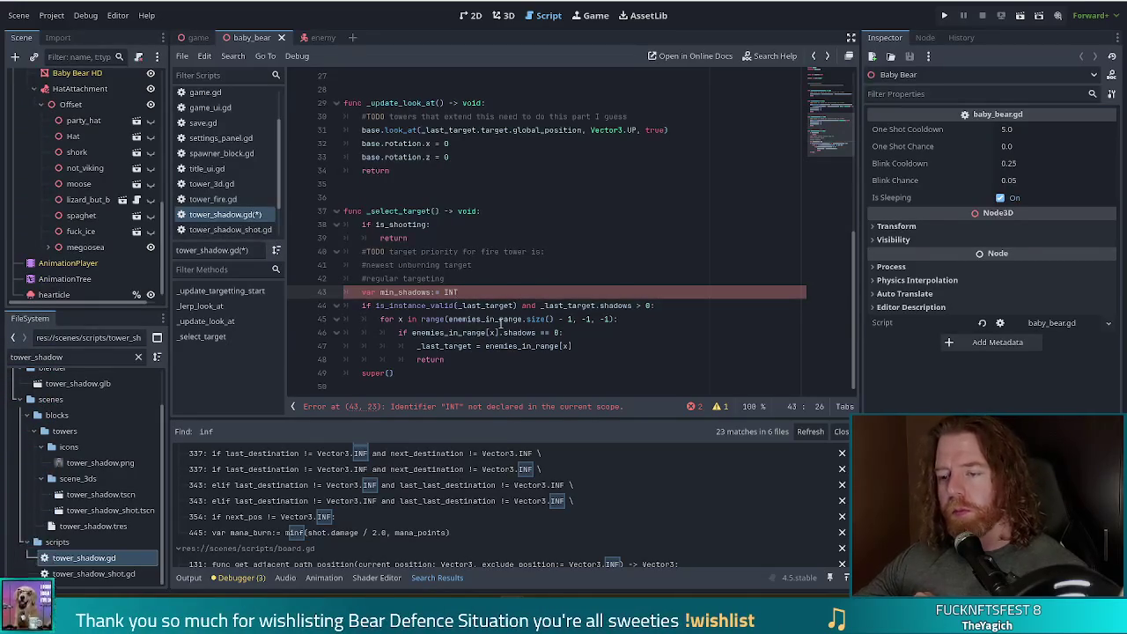
pyautogui.scroll(1, 405, 279)
pyautogui.scroll(-1, 451, 319)
pyautogui.press('BackSpace')
pyautogui.press('BackSpace')
pyautogui.press('BackSpace')
pyautogui.write('1000')
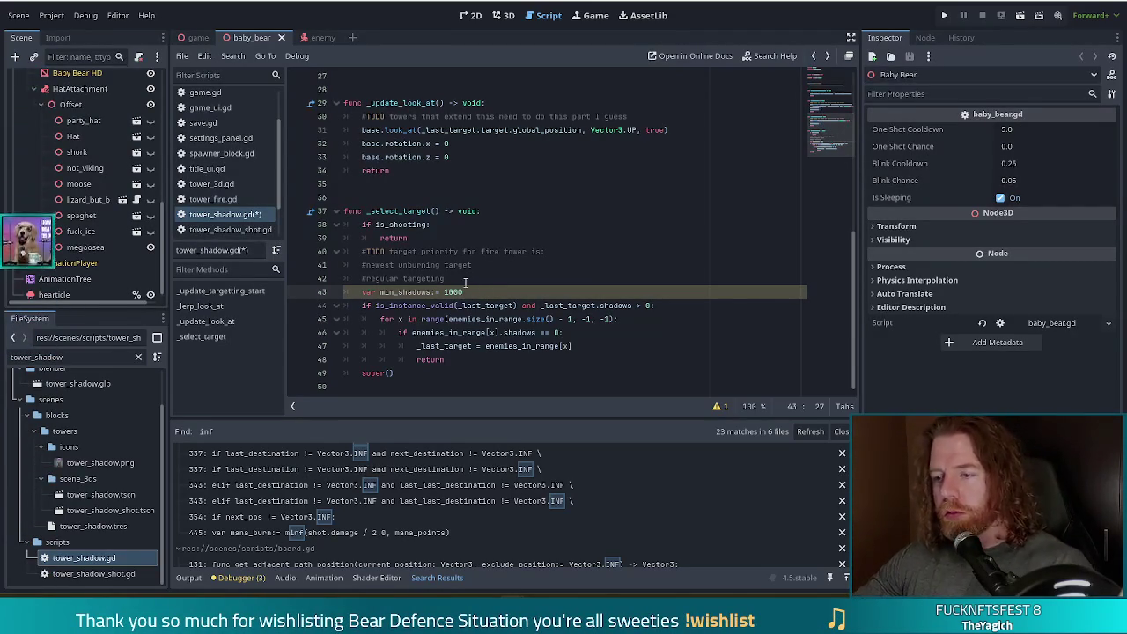
pyautogui.press('Left')
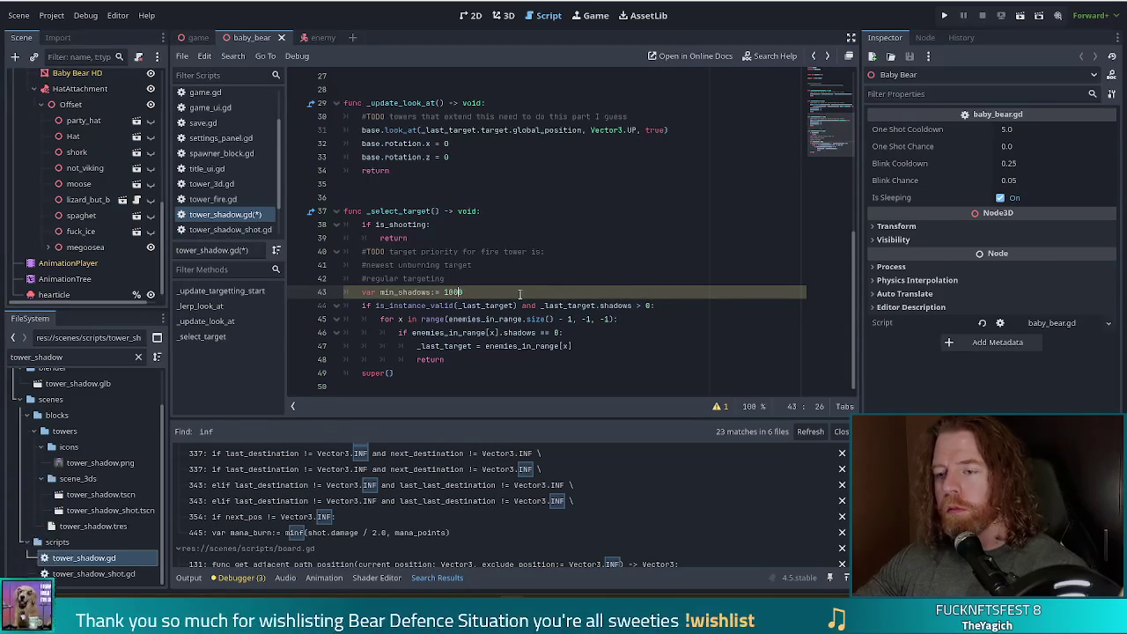
pyautogui.press('Right')
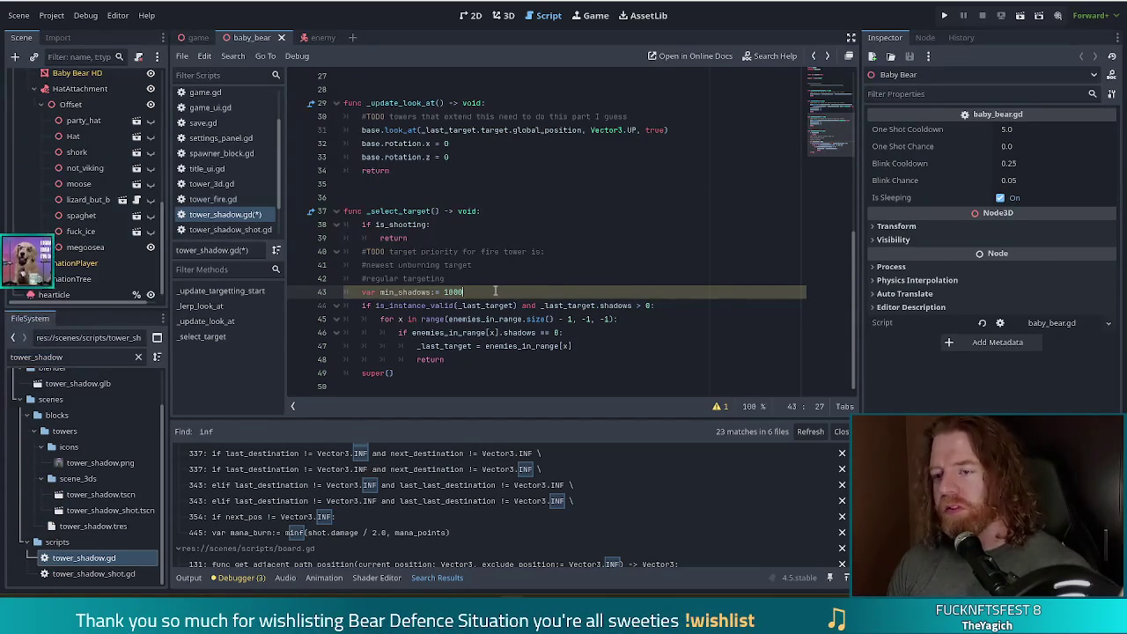
# Step: Add 'if is_instance_valid(_last_target):' below the min_shadows declaration
pyautogui.press('Return')
pyautogui.write('if _last')
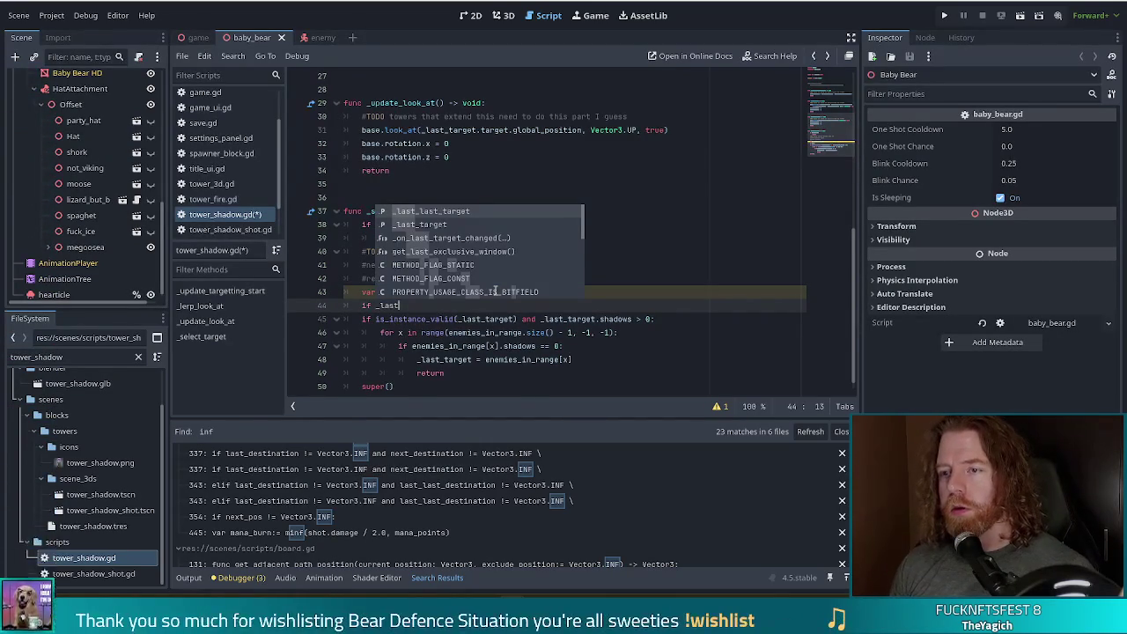
pyautogui.press('Down')
pyautogui.press('Return')
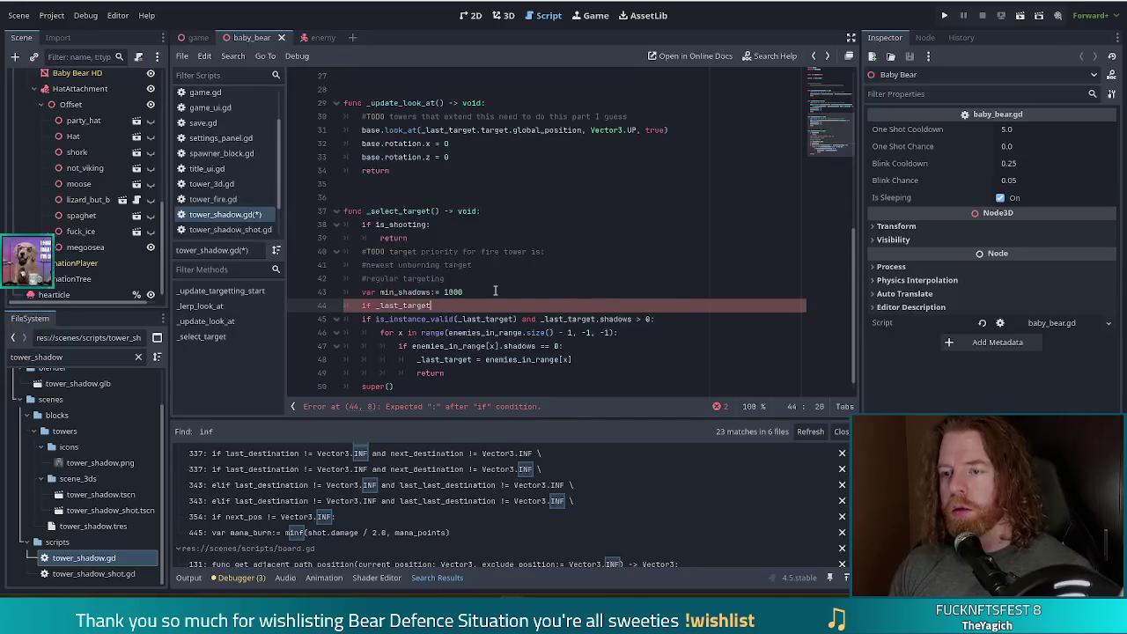
pyautogui.write('.')
pyautogui.press('BackSpace')
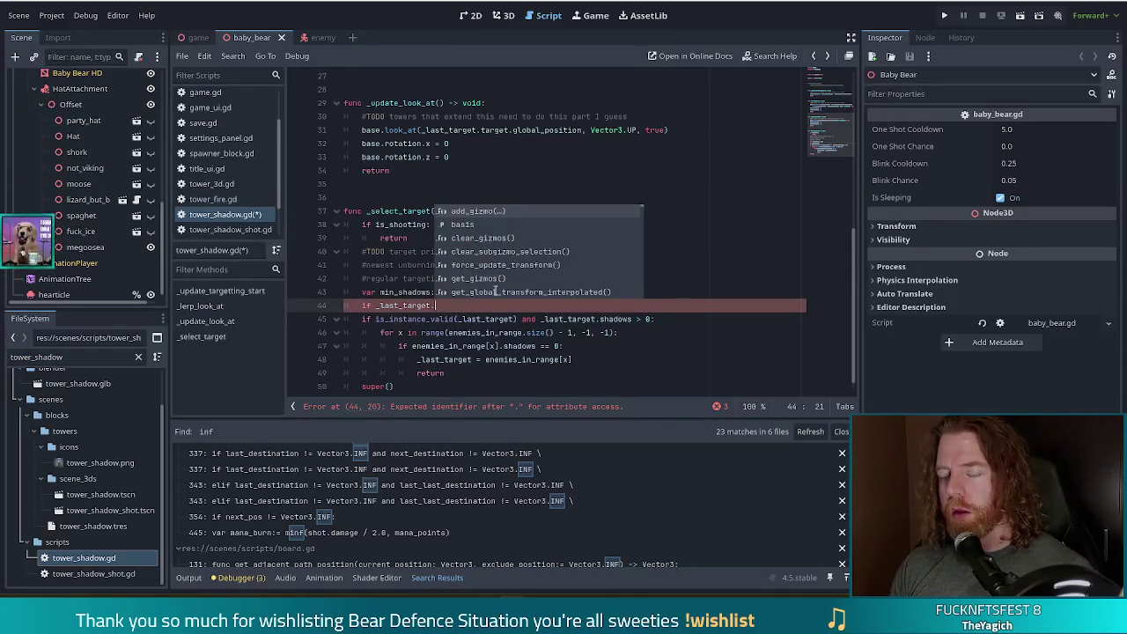
pyautogui.hotkey('ctrl', 'Left')
pyautogui.write('is')
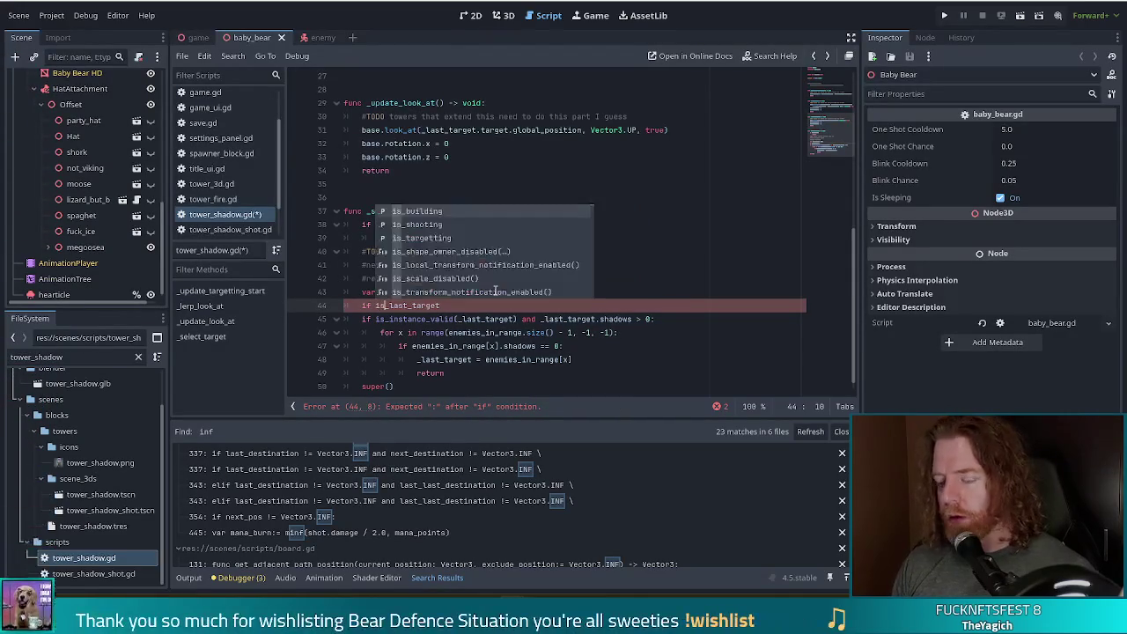
pyautogui.write('_inst')
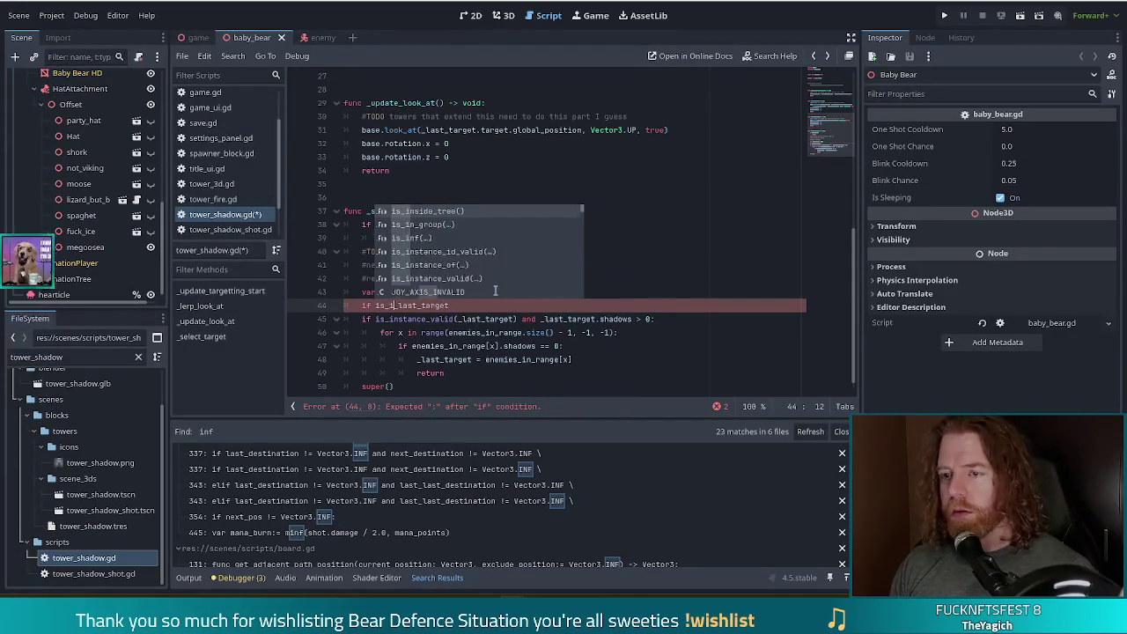
pyautogui.press('Down')
pyautogui.press('Down')
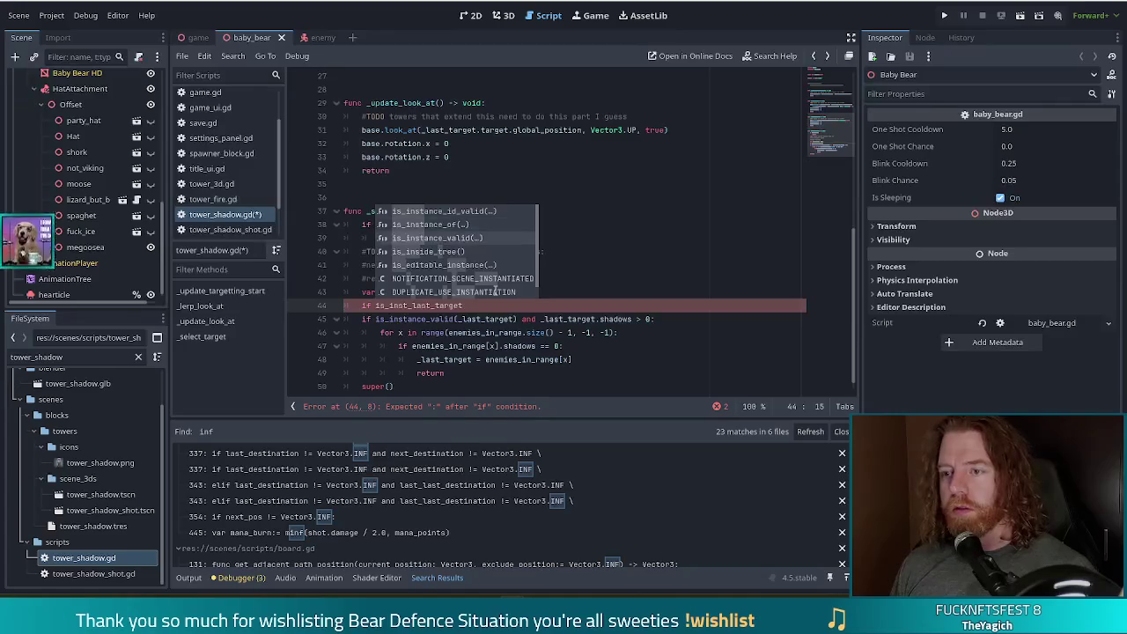
pyautogui.press('Tab')
pyautogui.write('_last_target)')
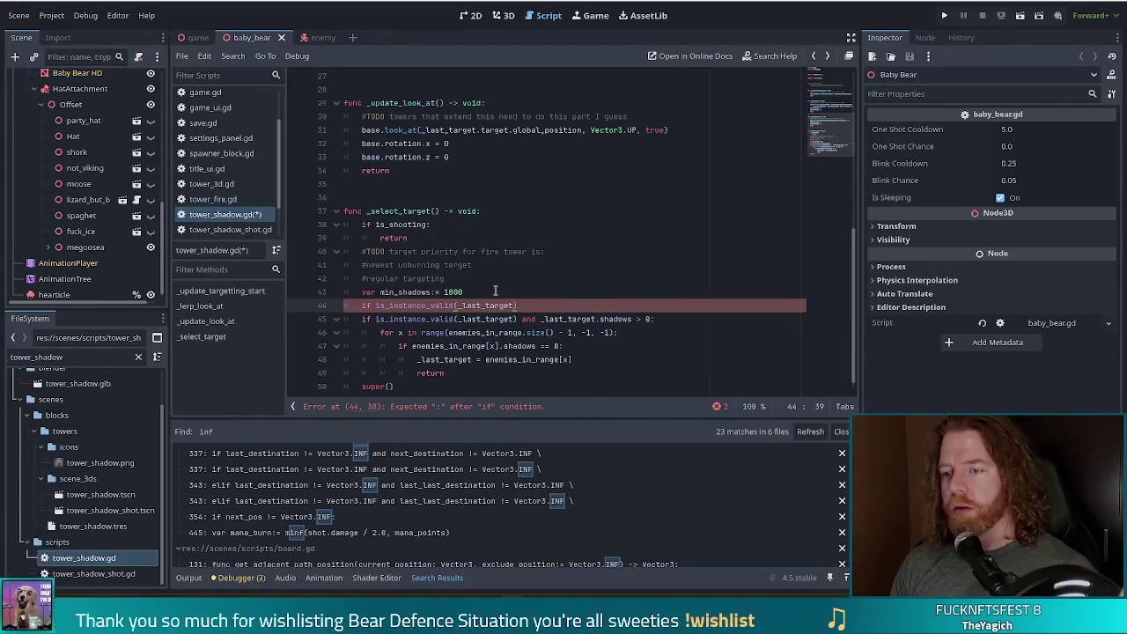
pyautogui.write(':')
# Step: Add 'min_shadows = _last_target.sh' beneath it and comment out both guard lines
pyautogui.press('Return')
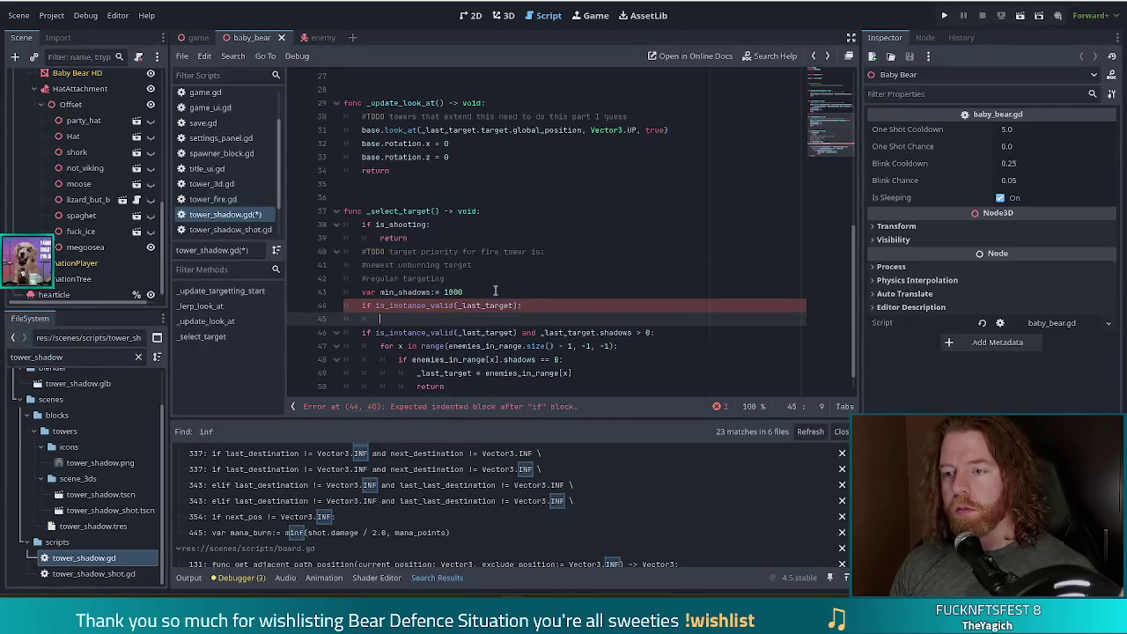
pyautogui.write('min_shadows ')
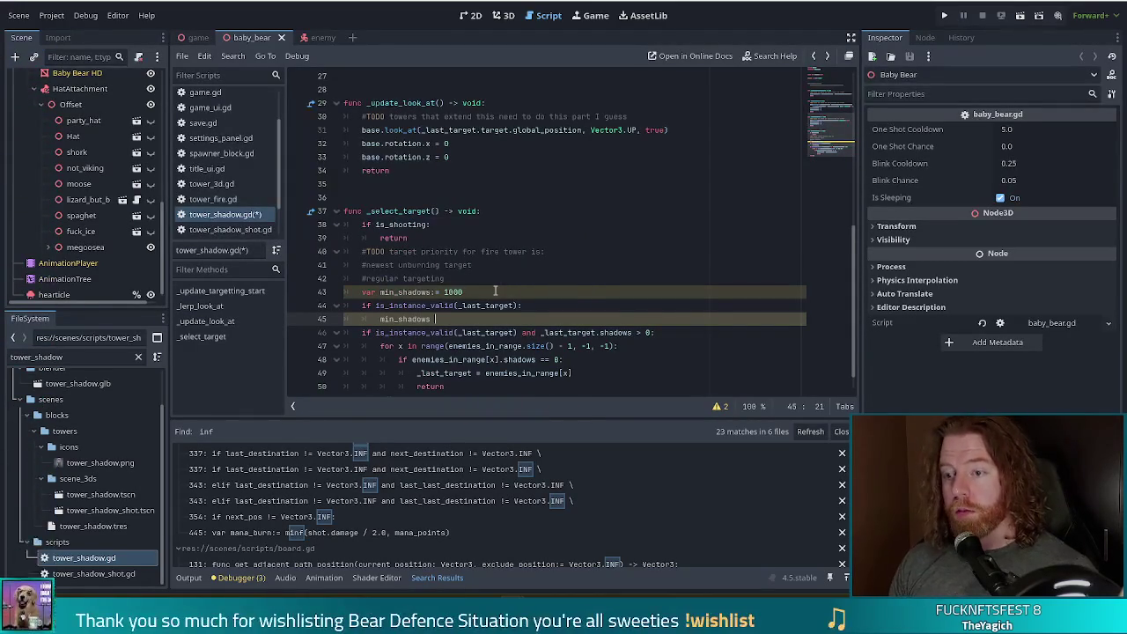
pyautogui.write('= _la')
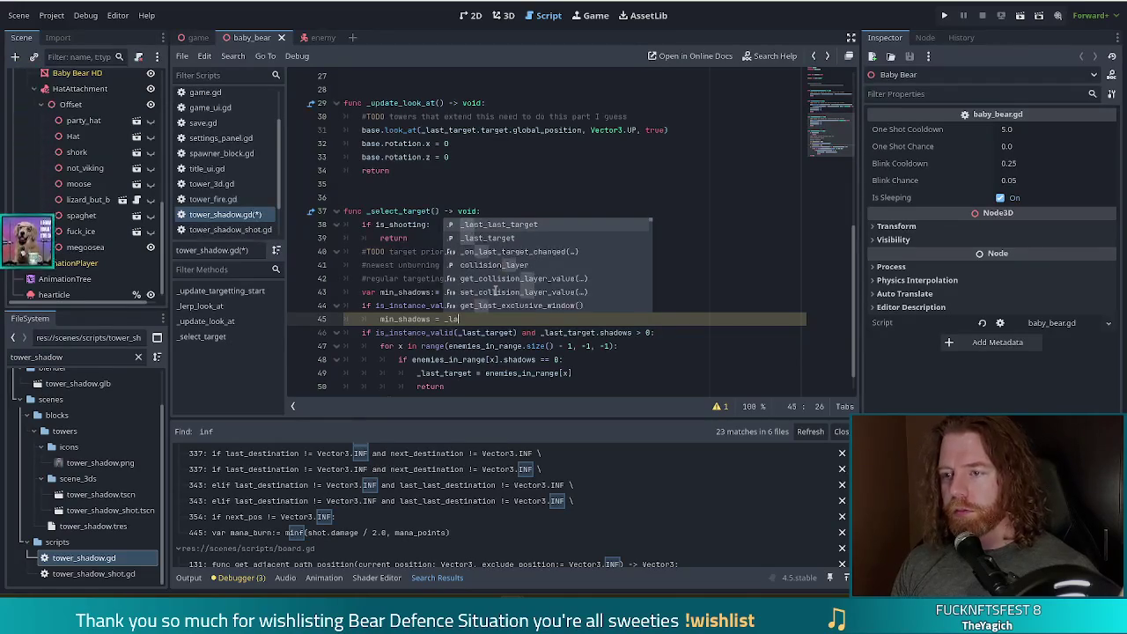
pyautogui.press('Down')
pyautogui.press('Return')
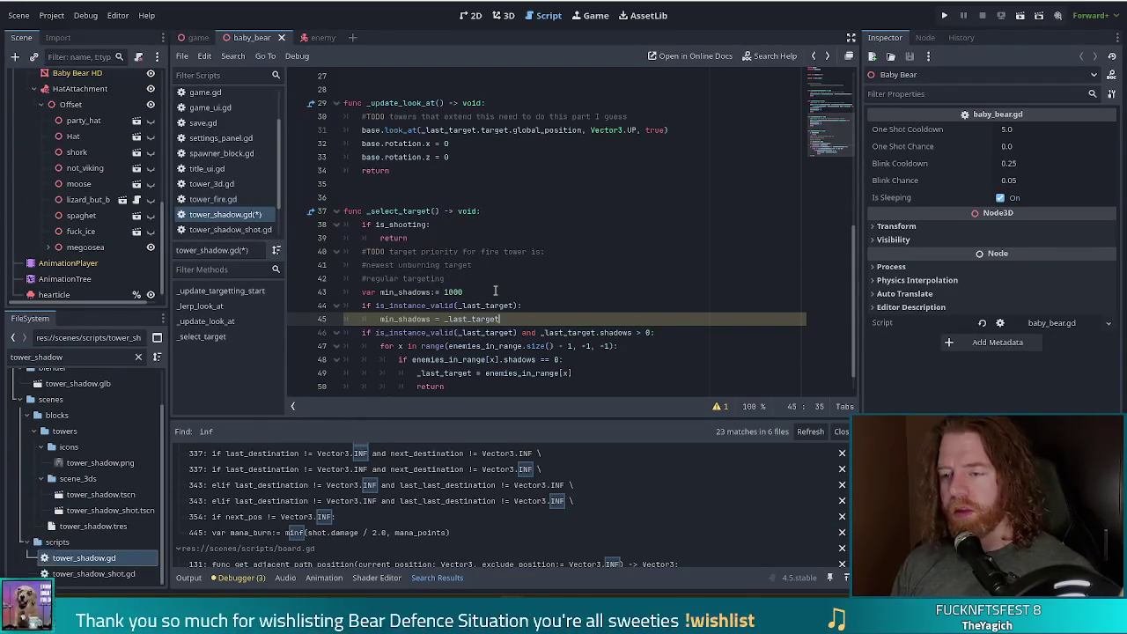
pyautogui.write('.sh')
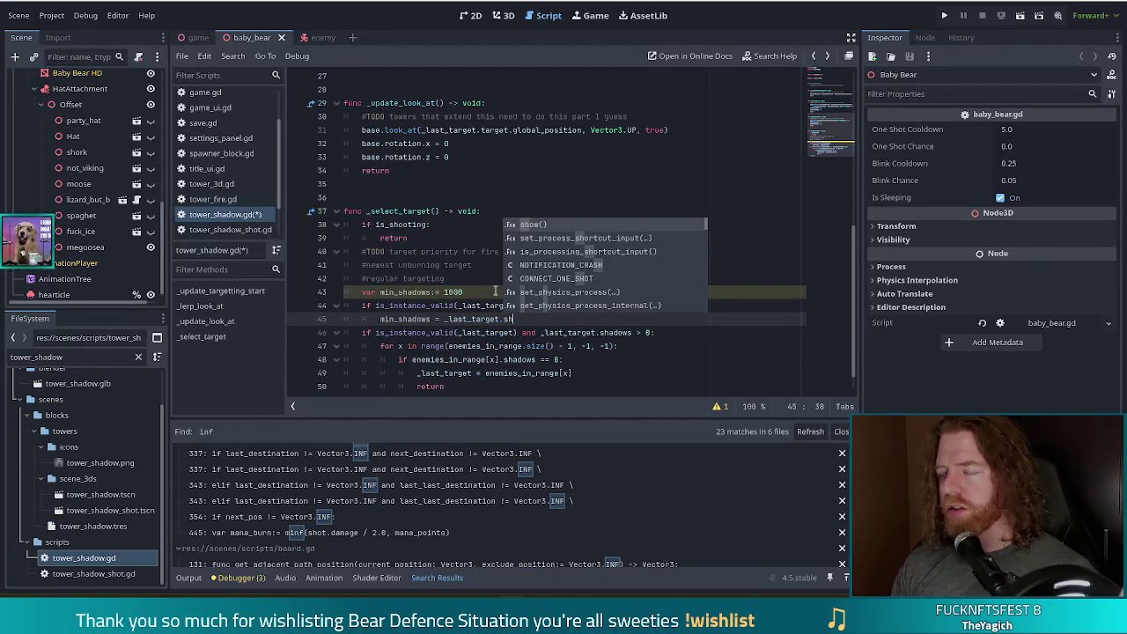
pyautogui.moveTo(477, 306); pyautogui.dragTo(482, 319)
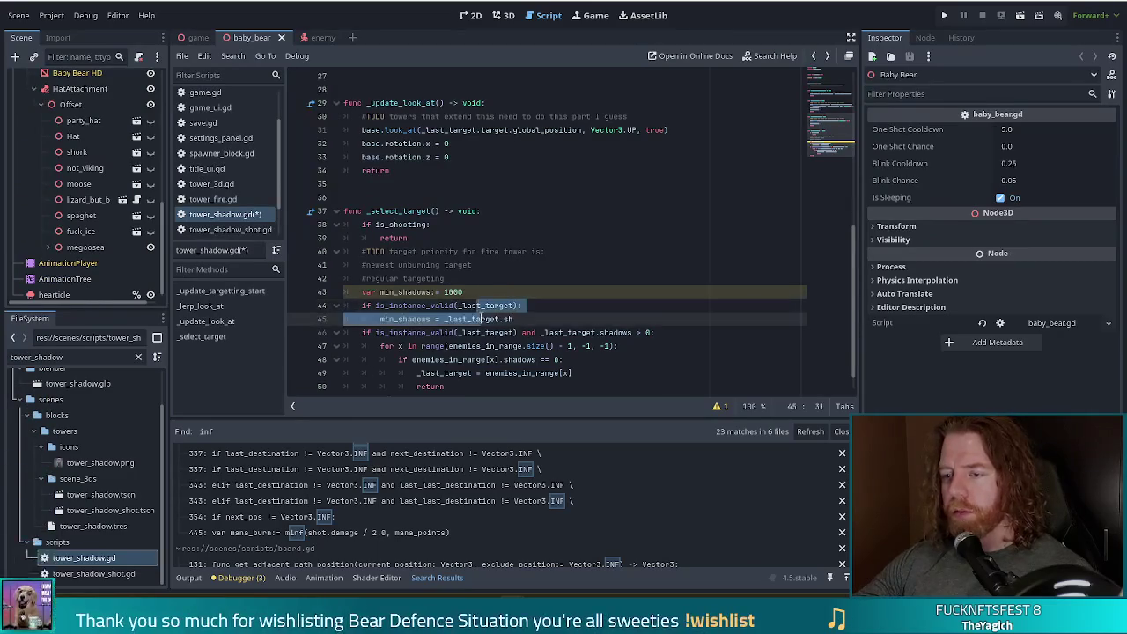
pyautogui.hotkey('ctrl', 'k')
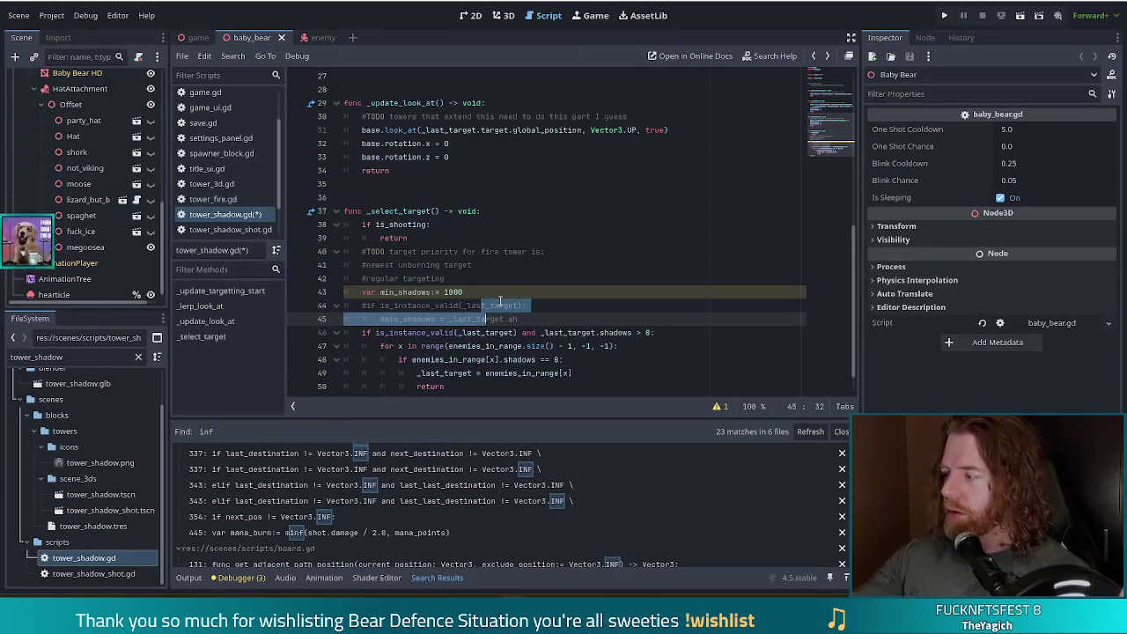
# Step: Delete the 'is_instance_valid(...) and _last_target.shadows > 0' guard line
pyautogui.click(558, 320)
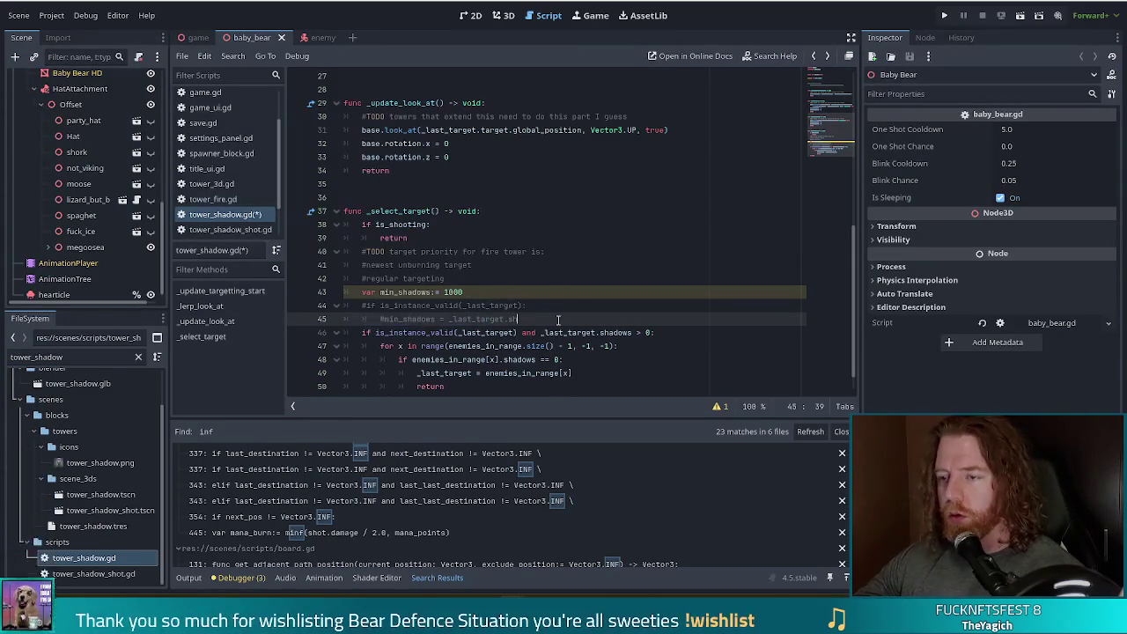
pyautogui.scroll(-1, 578, 305)
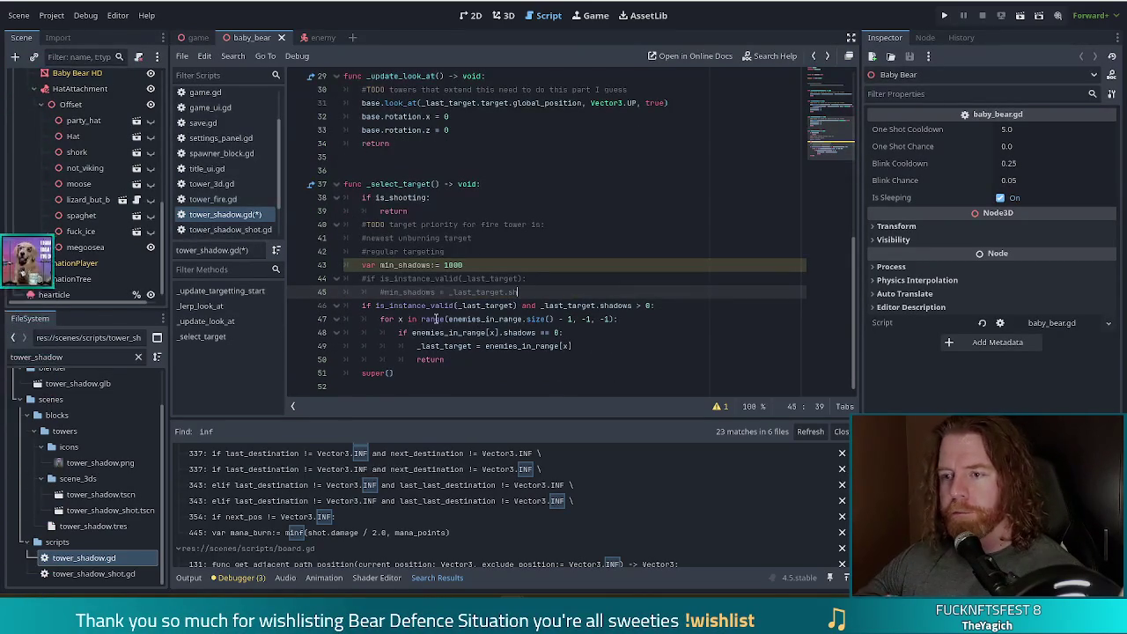
pyautogui.click(529, 306)
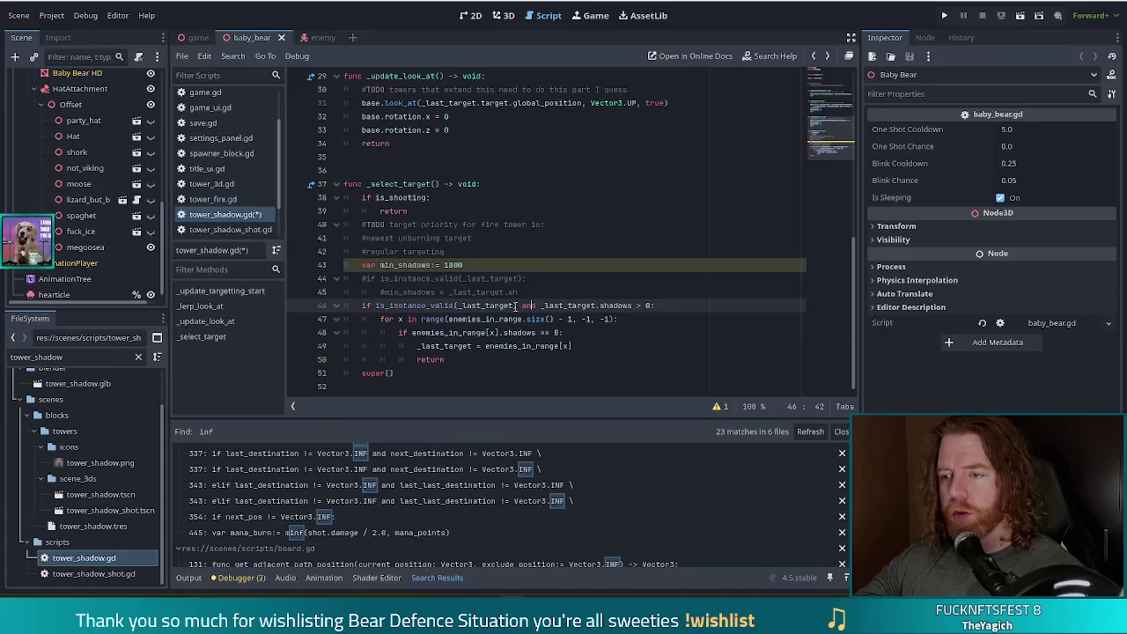
pyautogui.click(666, 305)
pyautogui.hotkey('shift', 'Up')
pyautogui.press('BackSpace')
# Step: Dedent the loop on lines 46–49 and run the game to its title screen
pyautogui.moveTo(473, 308); pyautogui.dragTo(474, 342)
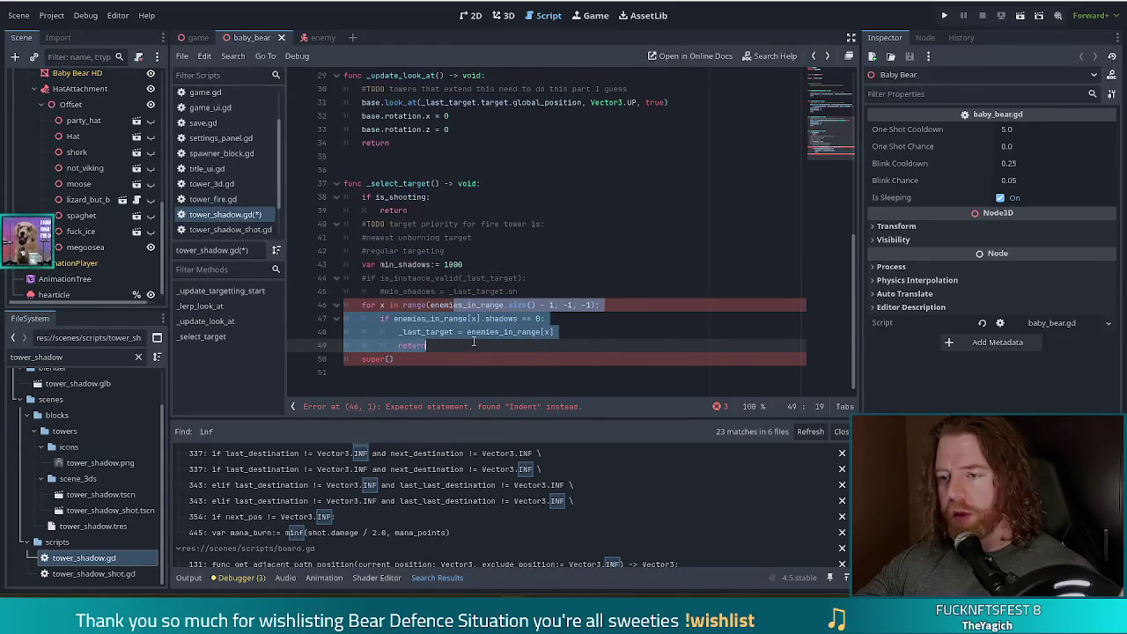
pyautogui.hotkey('shift', 'Tab')
pyautogui.click(586, 304)
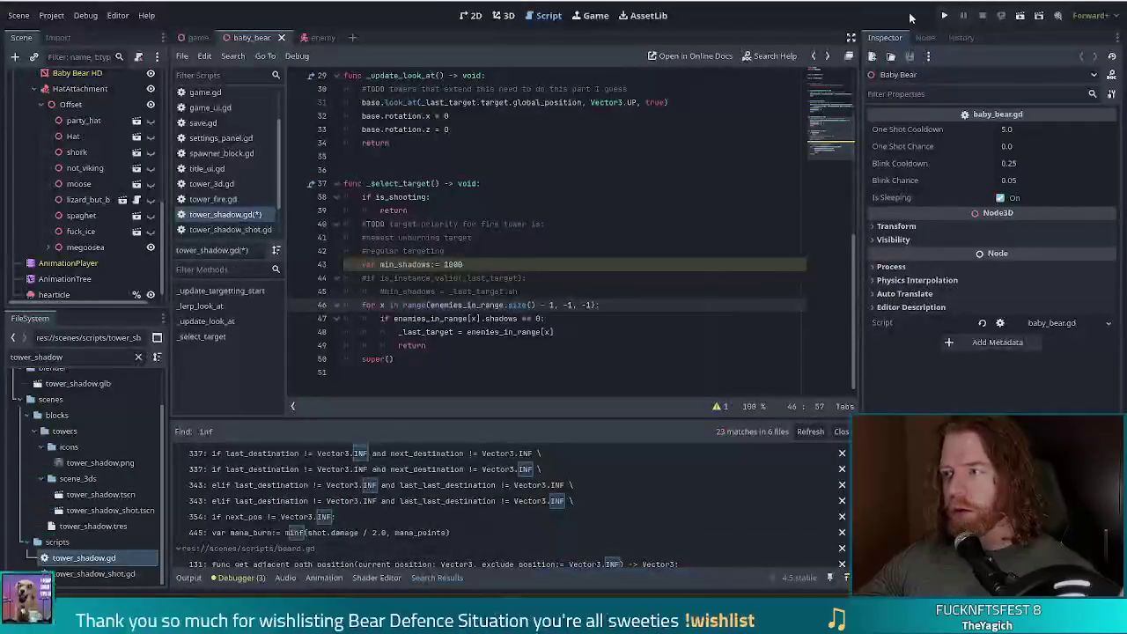
pyautogui.click(946, 16)
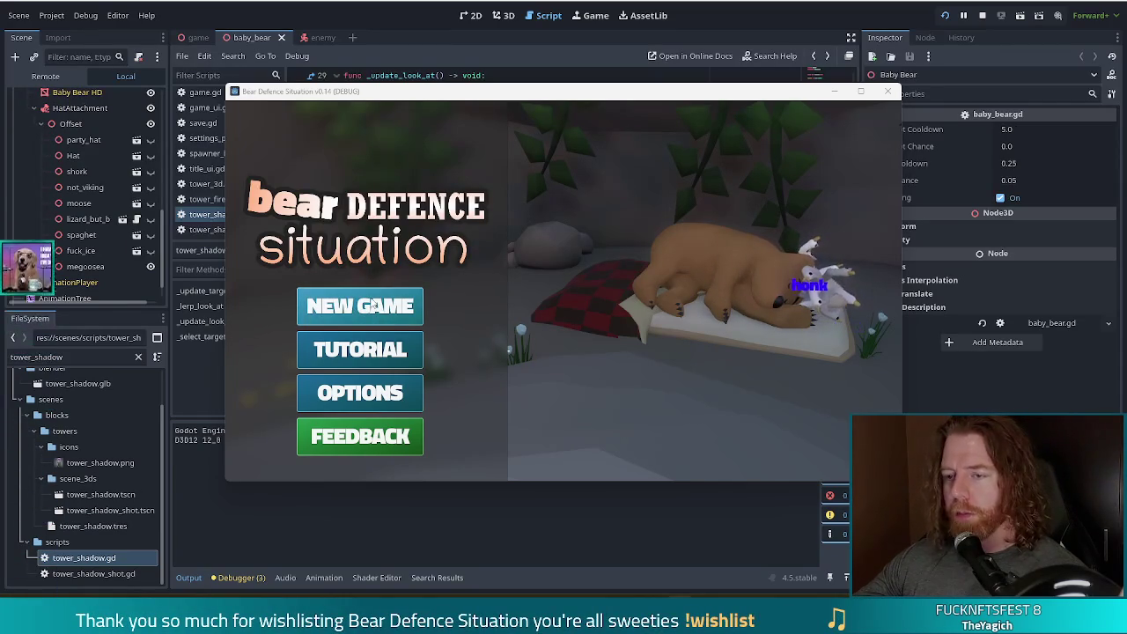
pyautogui.click(886, 91)
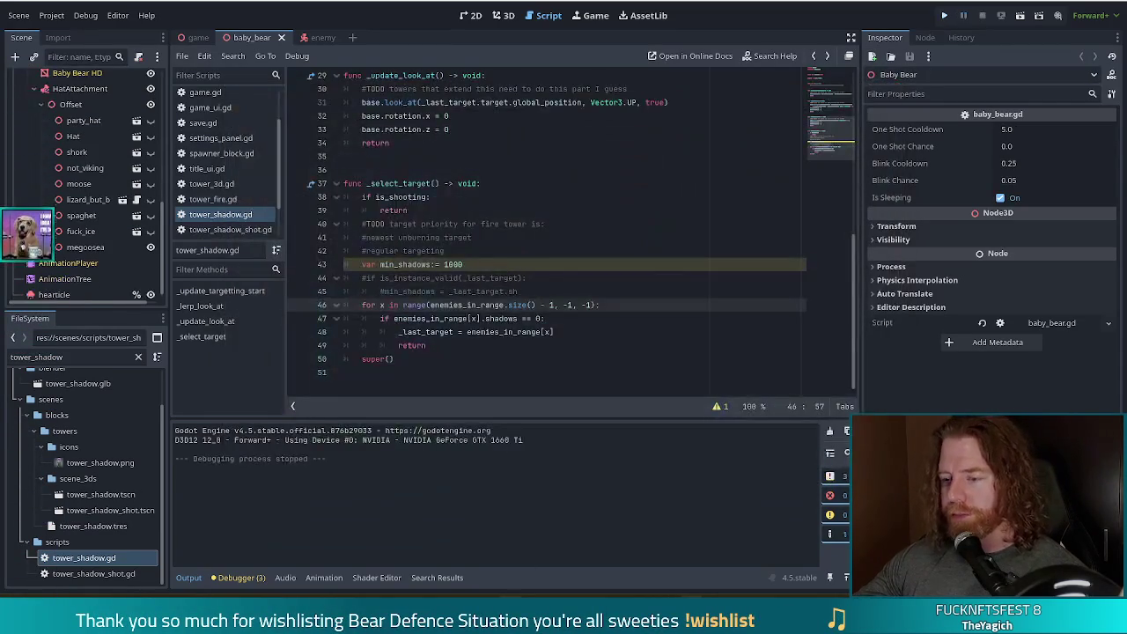
pyautogui.moveTo(512, 627)
pyautogui.moveTo(806, 627)
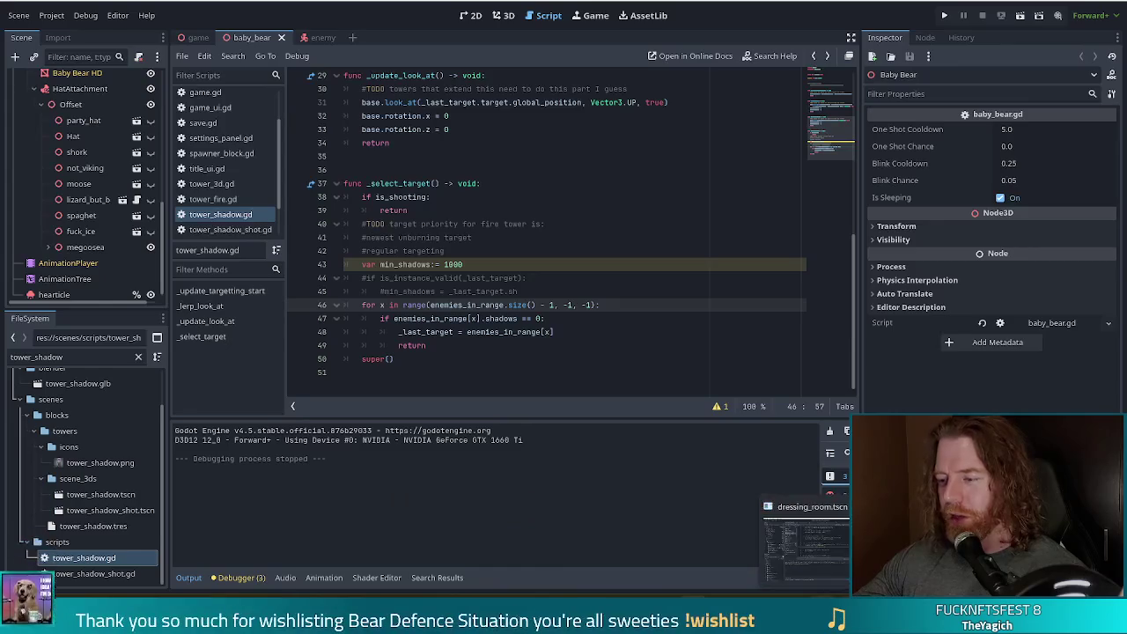
pyautogui.click(805, 542)
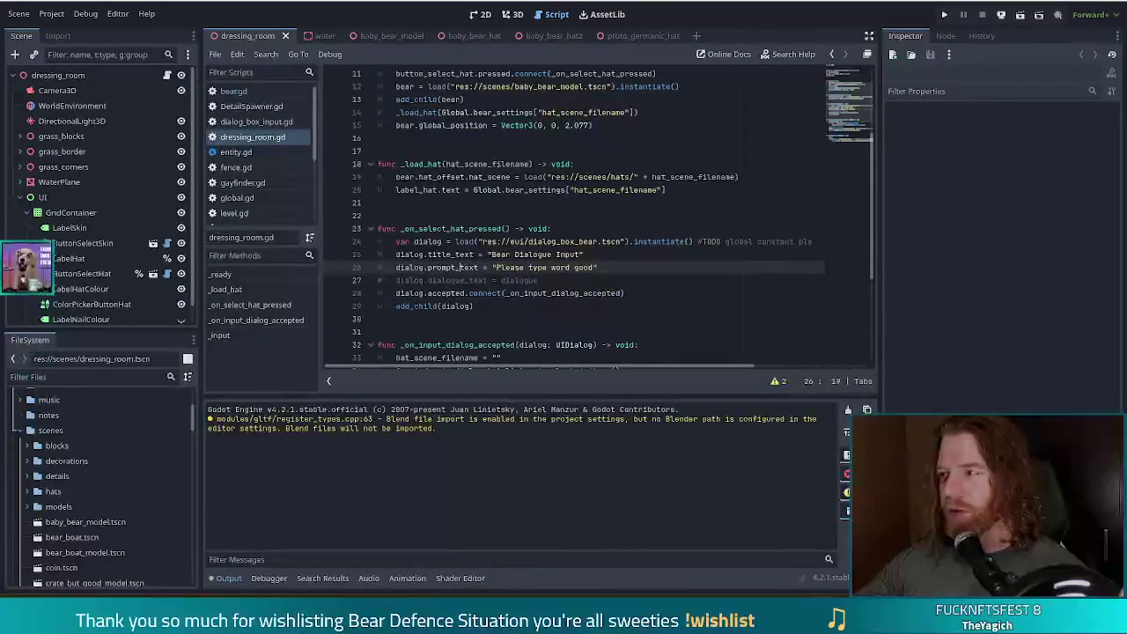
# Step: Run the dressing_room project, stop it, save the scene, and relaunch it with F5
pyautogui.click(944, 15)
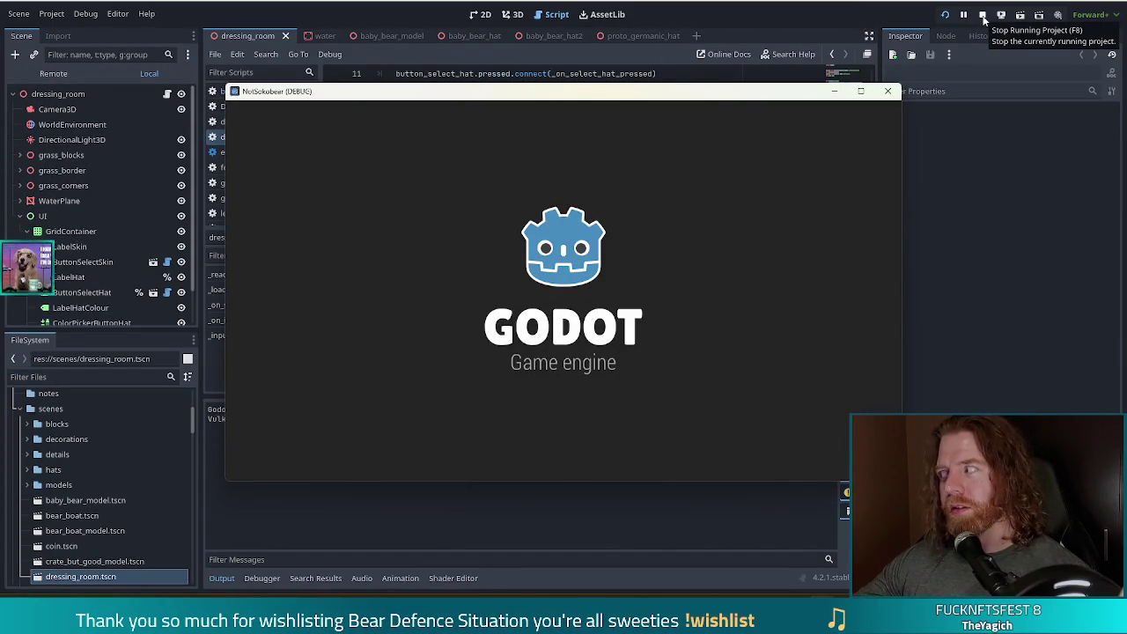
pyautogui.click(983, 16)
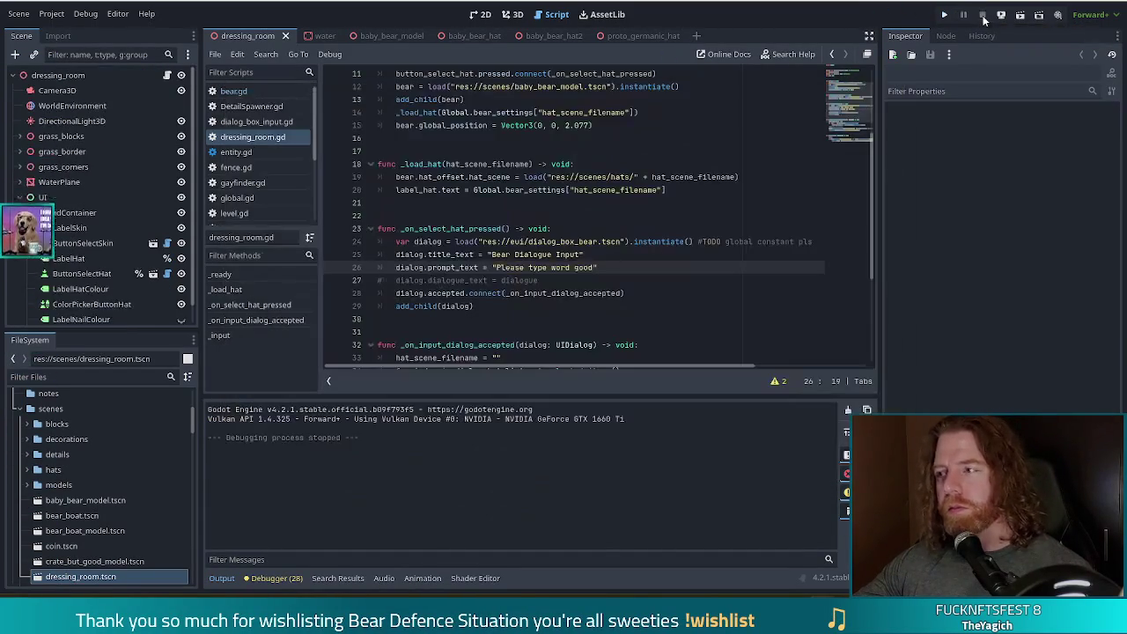
pyautogui.hotkey('ctrl', 's')
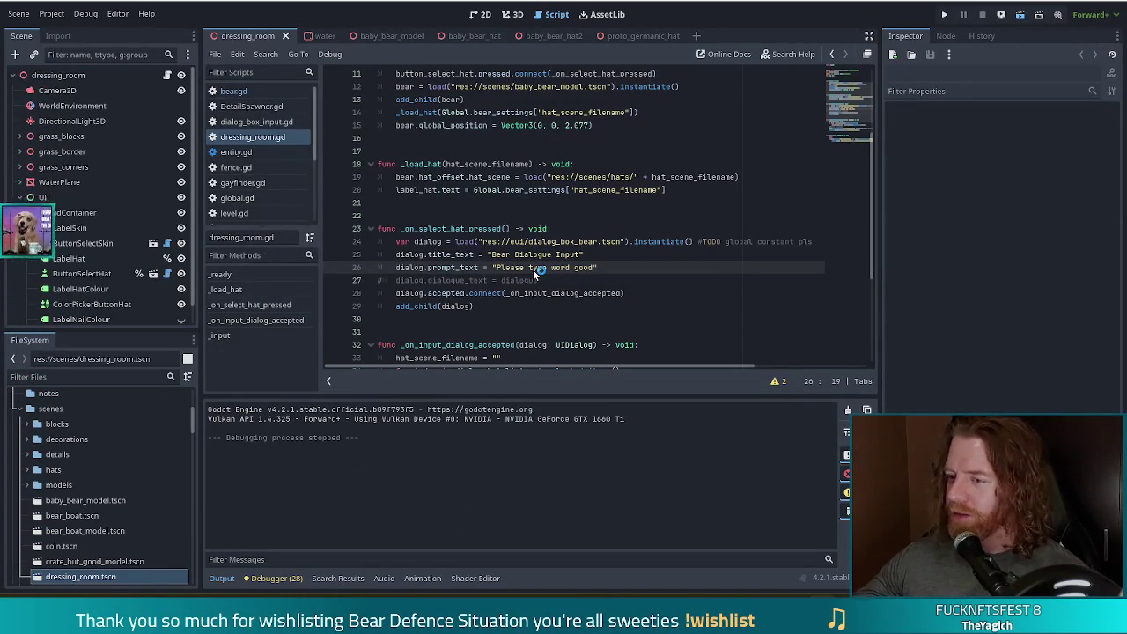
pyautogui.press('F5')
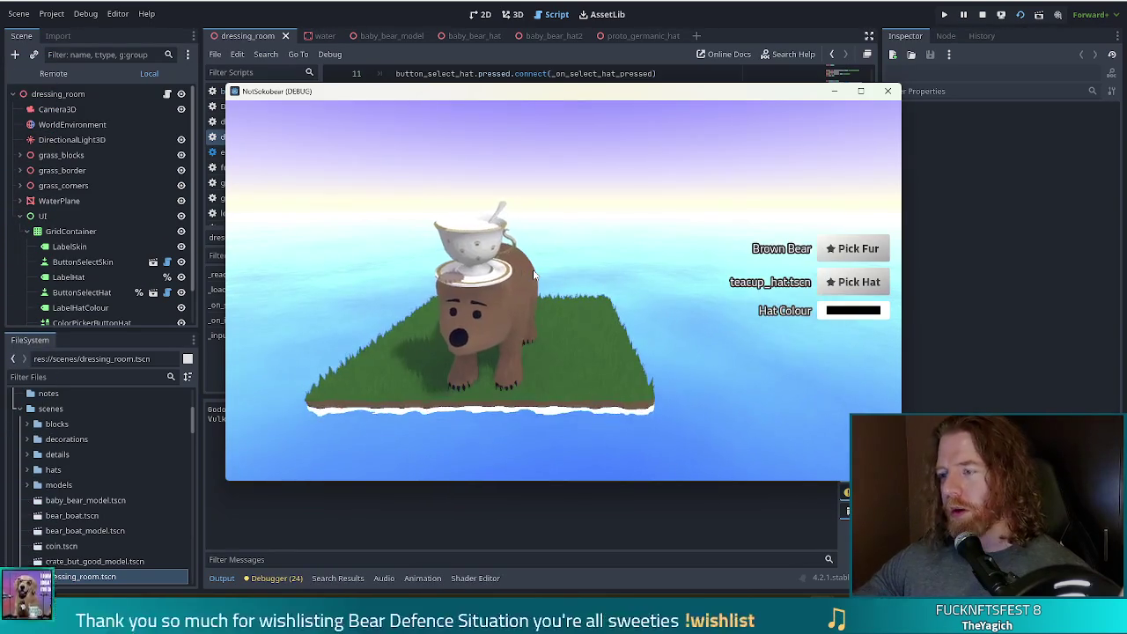
# Step: Enlarge the game window and try baby_bear_hat.tscn, then baby_bear_hat2.tscn, on the bear
pyautogui.click(860, 91)
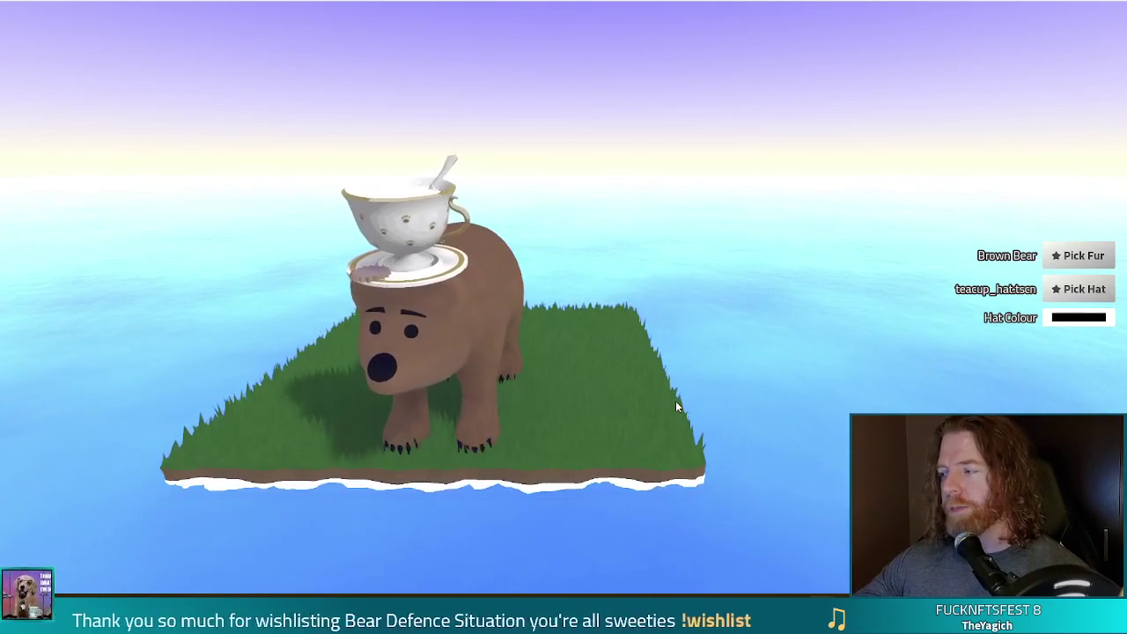
pyautogui.click(1084, 291)
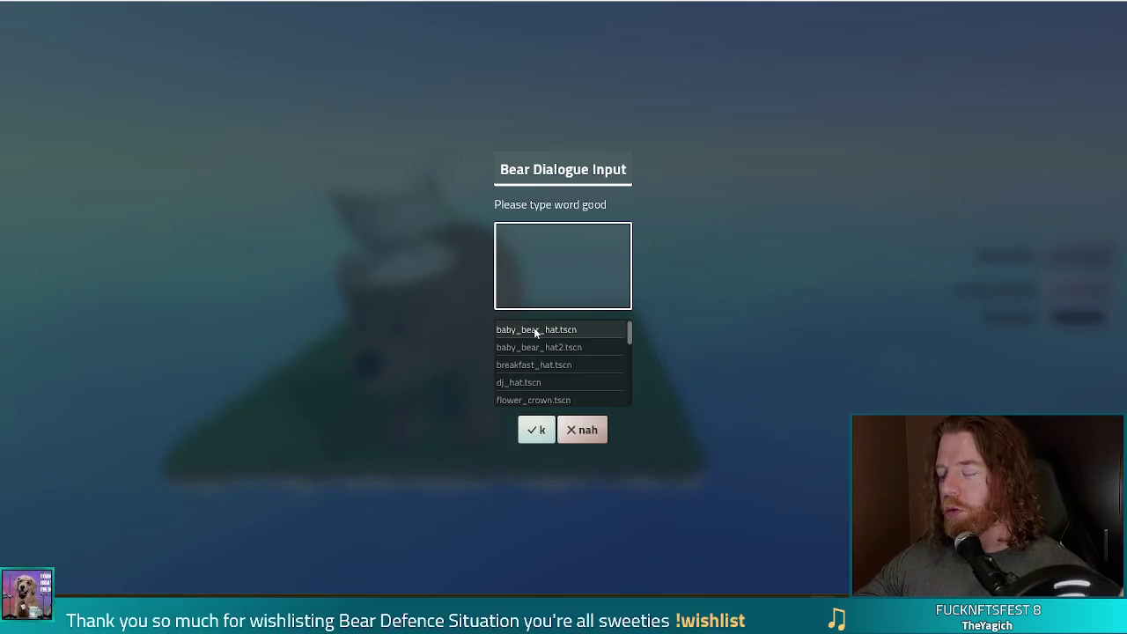
pyautogui.click(580, 333)
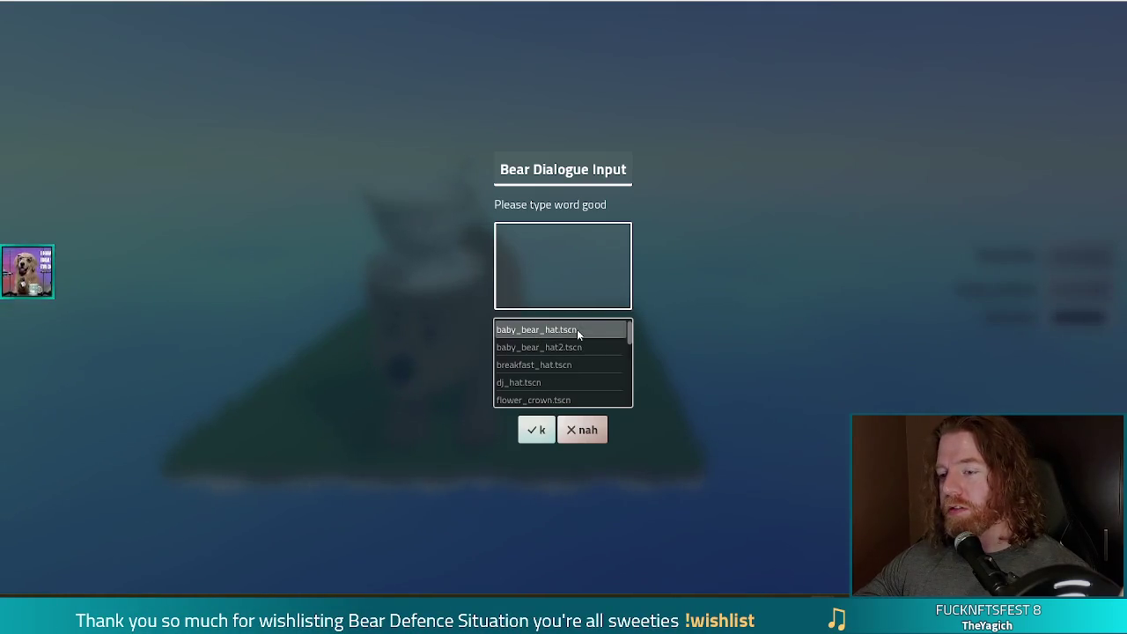
pyautogui.click(537, 432)
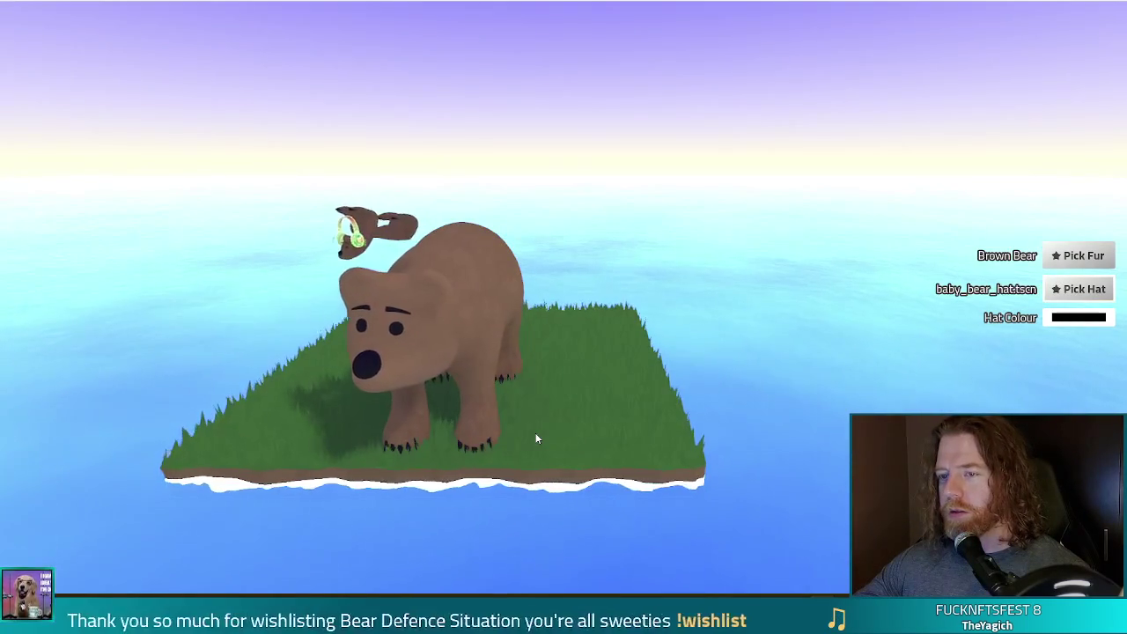
pyautogui.click(1071, 292)
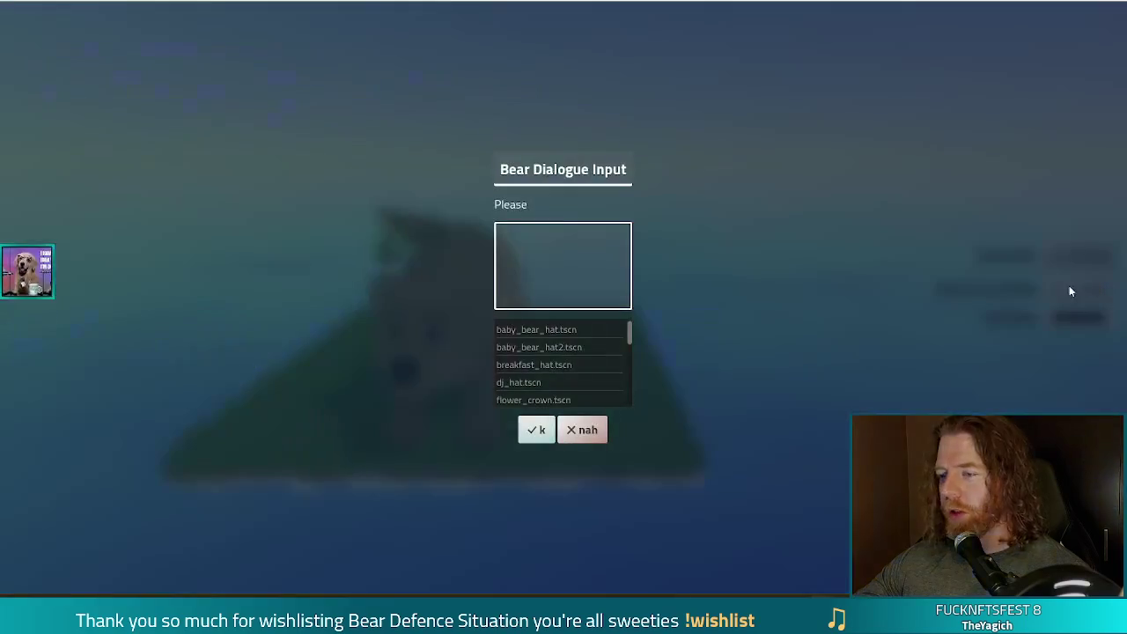
pyautogui.click(539, 347)
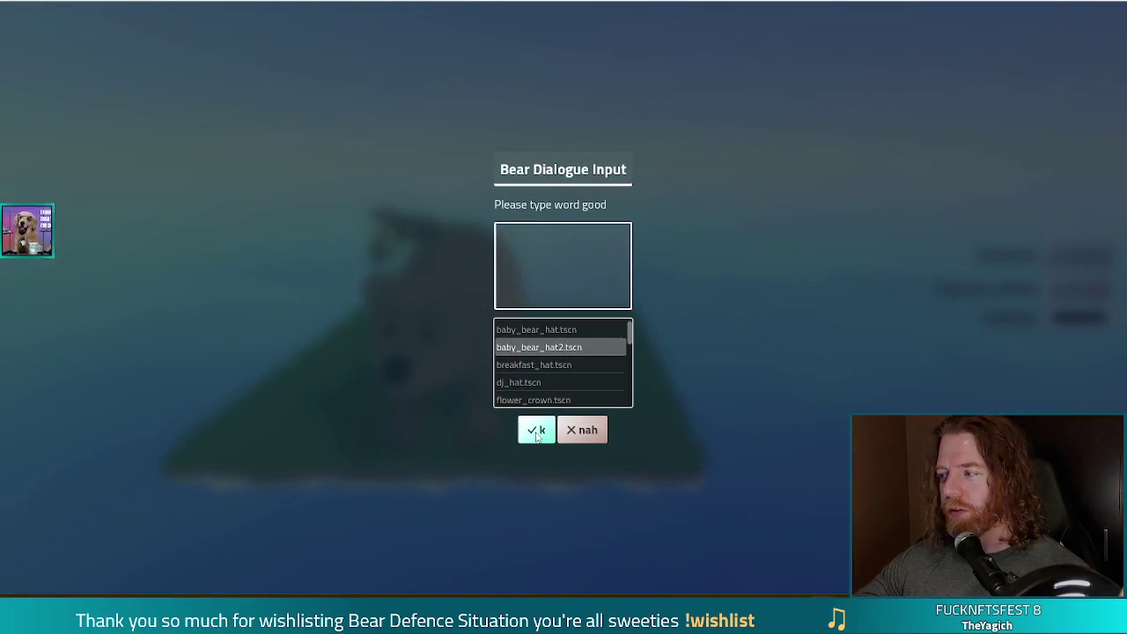
pyautogui.click(537, 436)
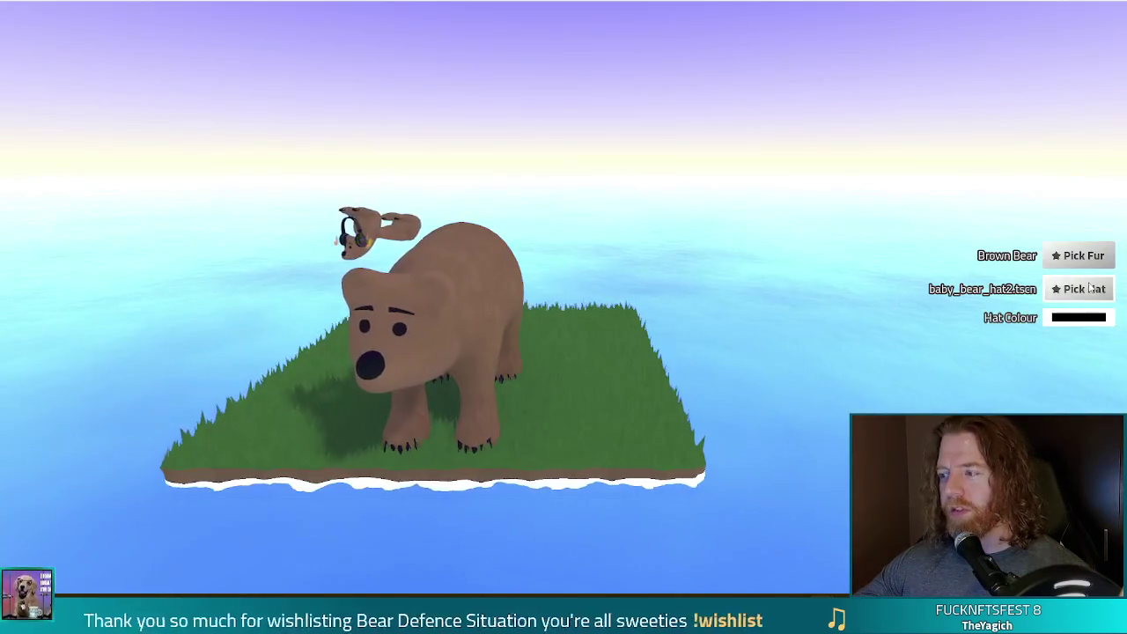
# Step: Try breakfast_hat.tscn, then dj_hat.tscn, on the bear
pyautogui.click(1090, 288)
pyautogui.click(549, 366)
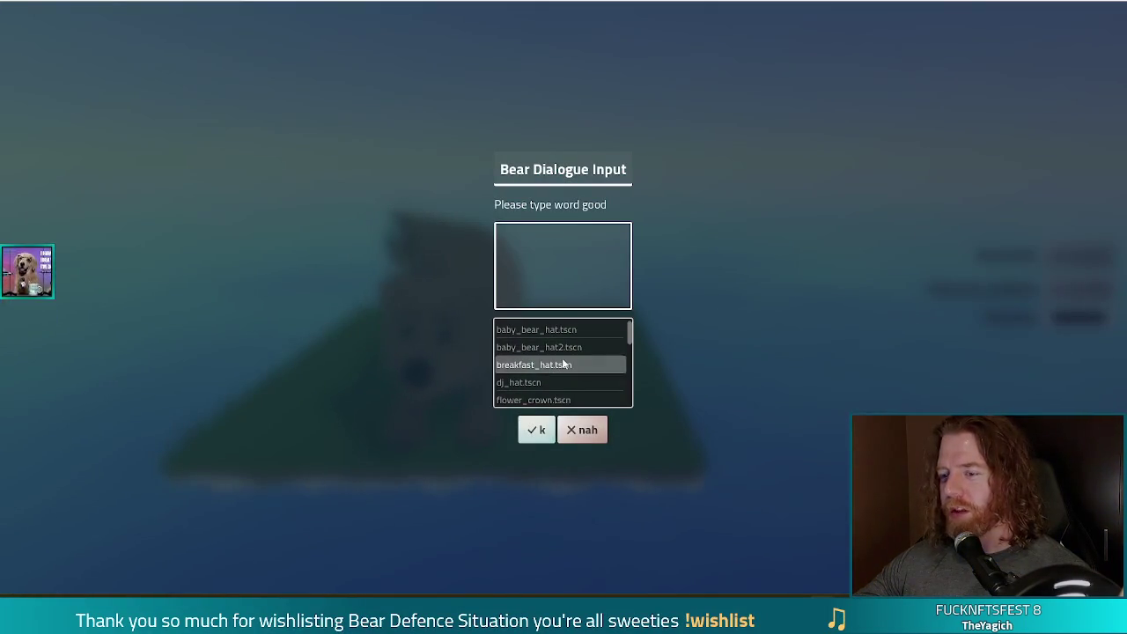
pyautogui.click(535, 434)
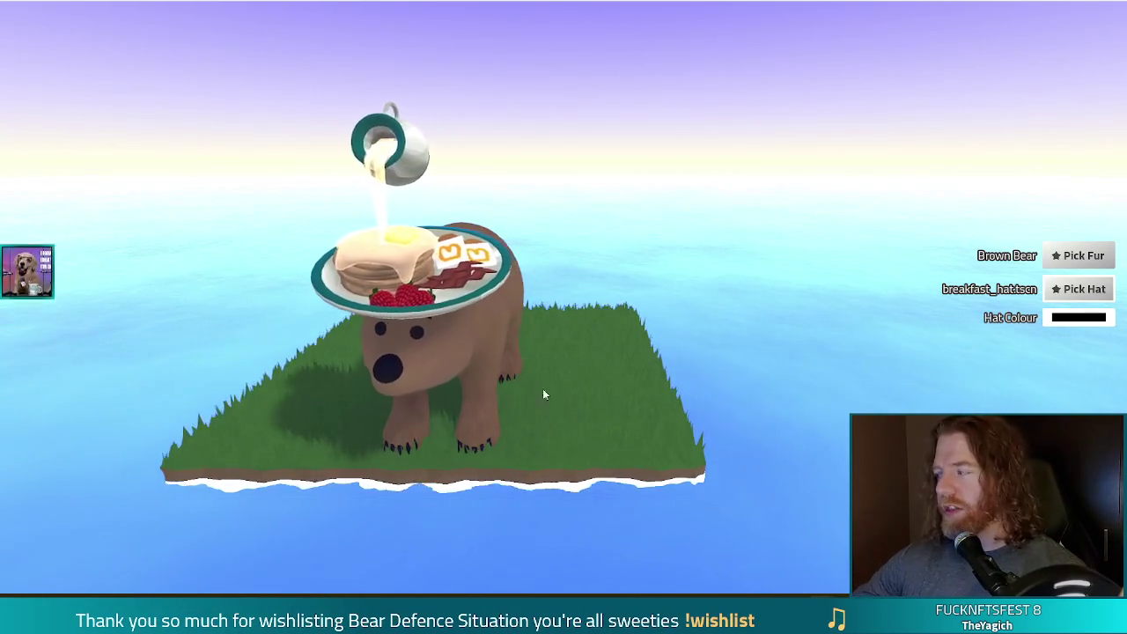
pyautogui.click(1082, 290)
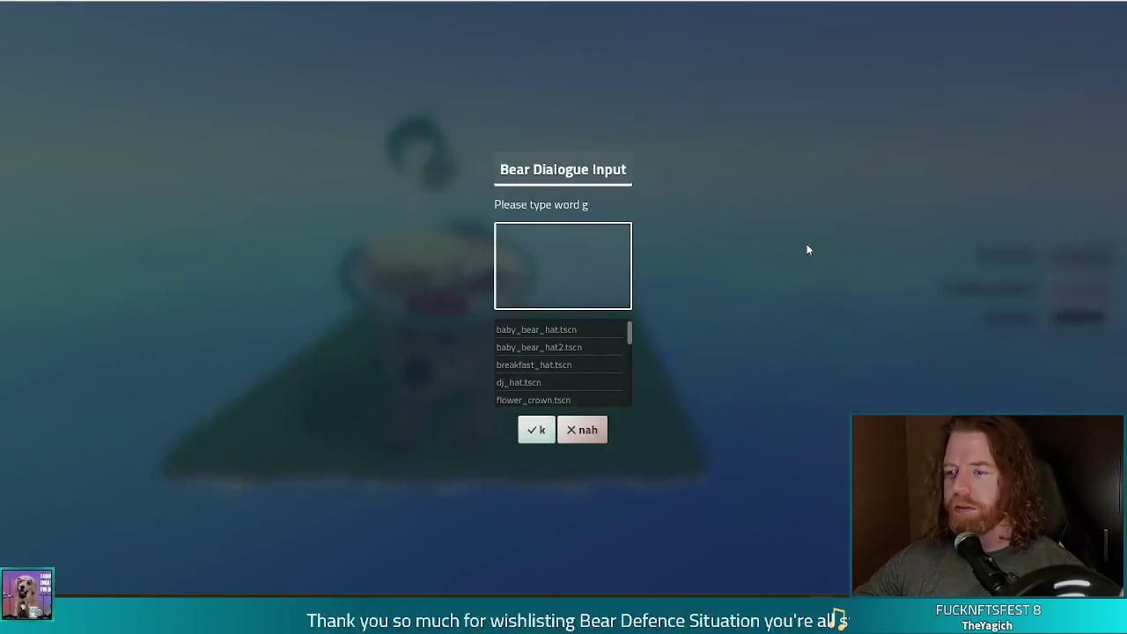
pyautogui.click(539, 384)
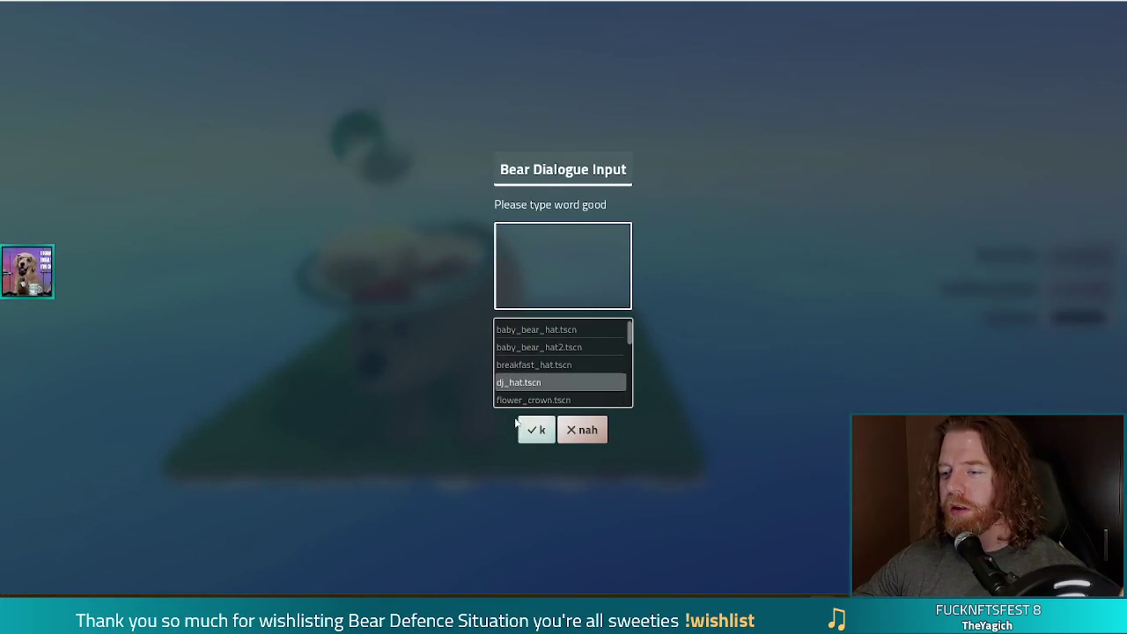
pyautogui.click(542, 431)
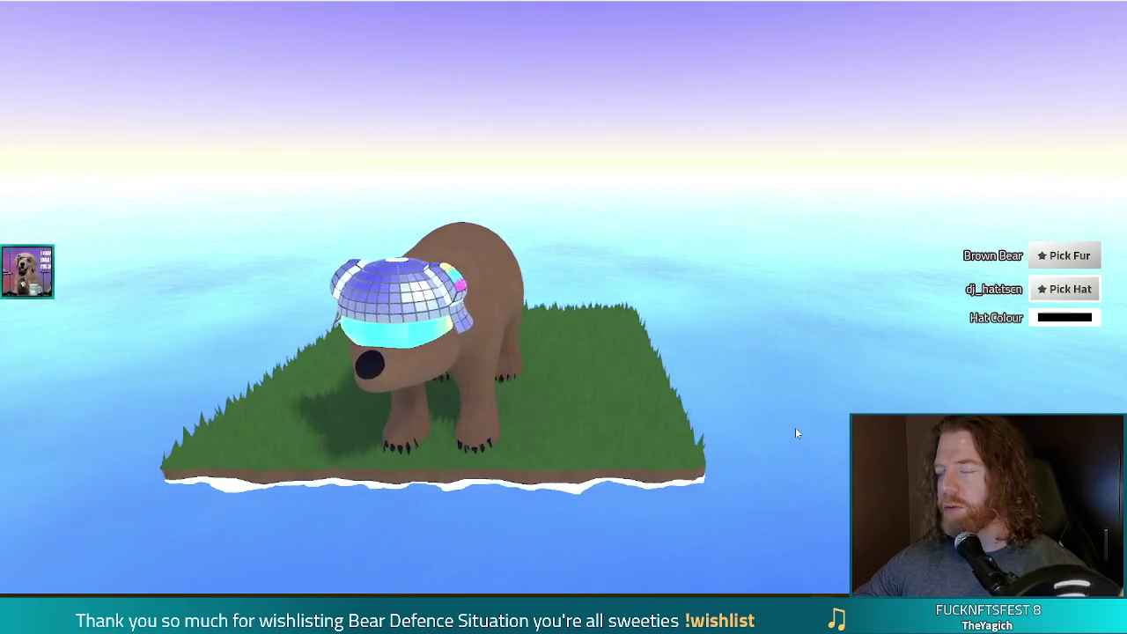
# Step: Try flower_crown.tscn, then settle on headphones_hat.tscn for the bear
pyautogui.click(1082, 289)
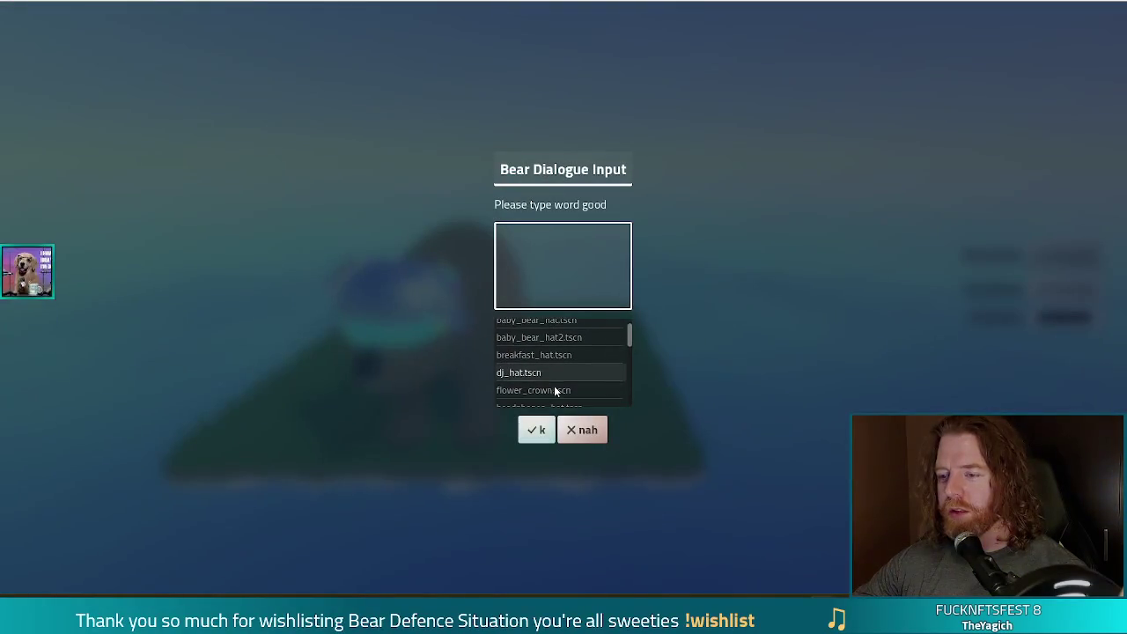
pyautogui.click(554, 386)
pyautogui.click(535, 430)
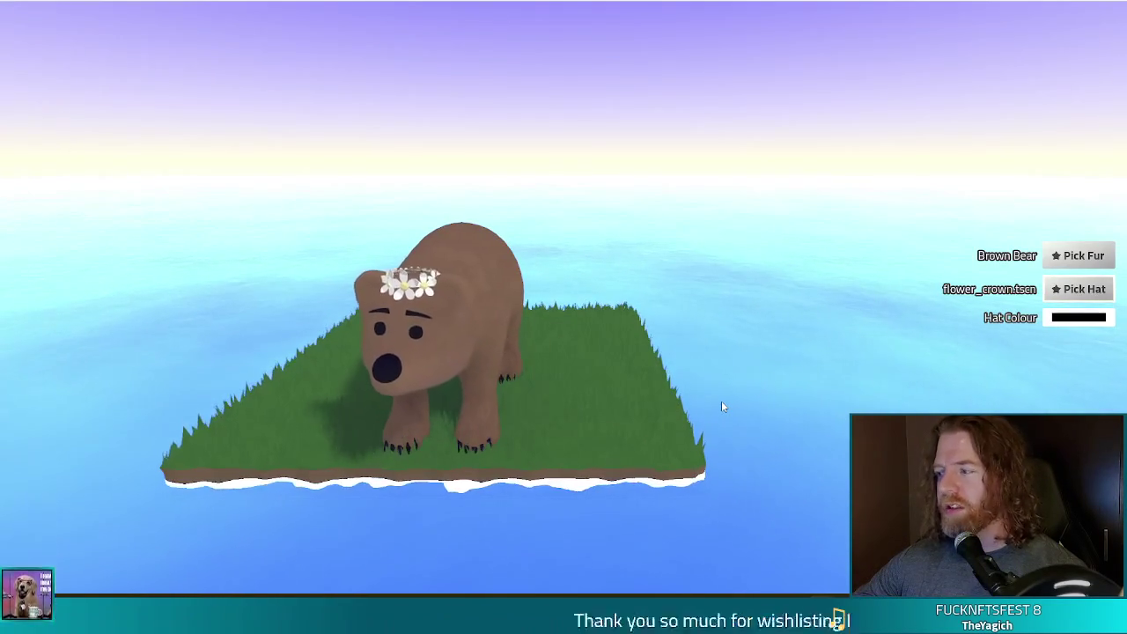
pyautogui.click(1097, 297)
pyautogui.scroll(-3, 579, 382)
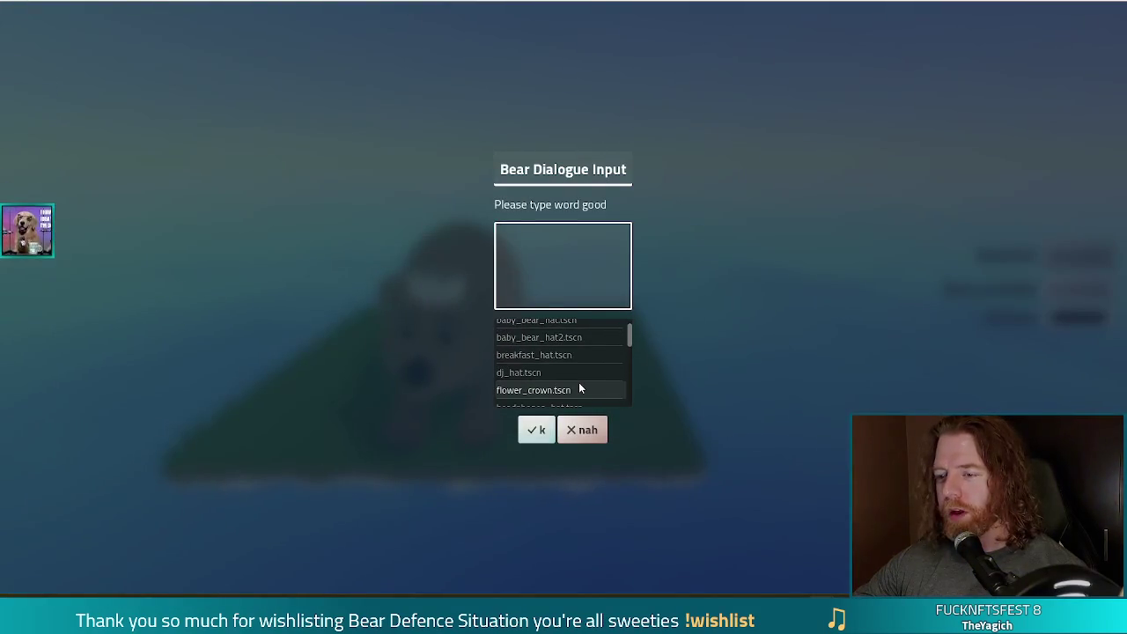
pyautogui.click(547, 374)
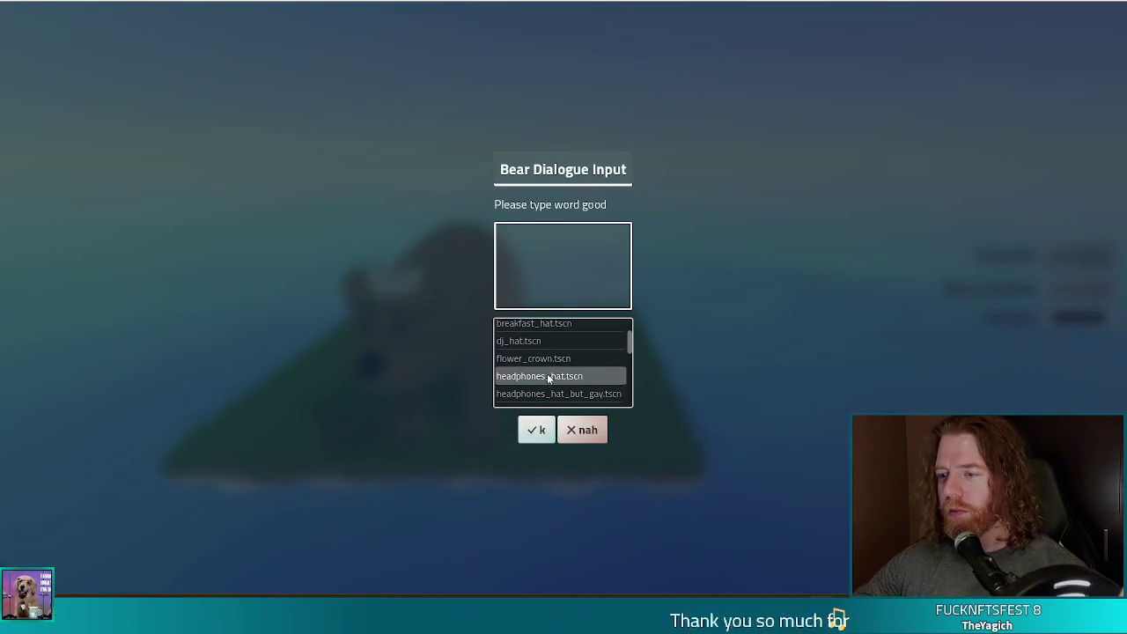
pyautogui.click(525, 422)
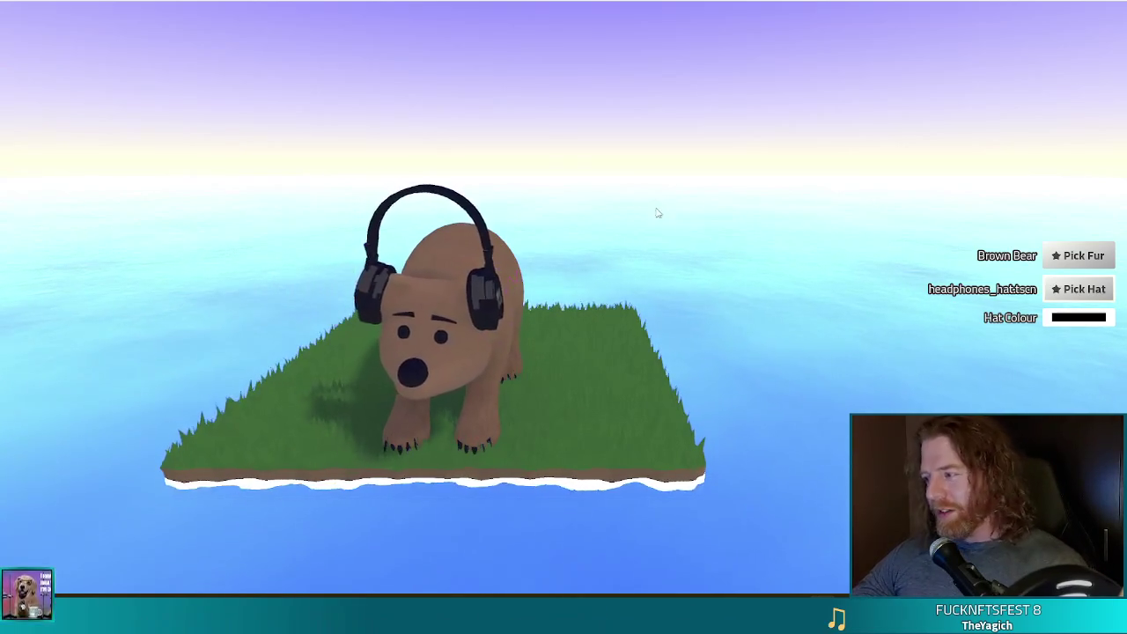
# Step: Put headphones_hat_but_gay.tscn on the bear
pyautogui.click(1069, 290)
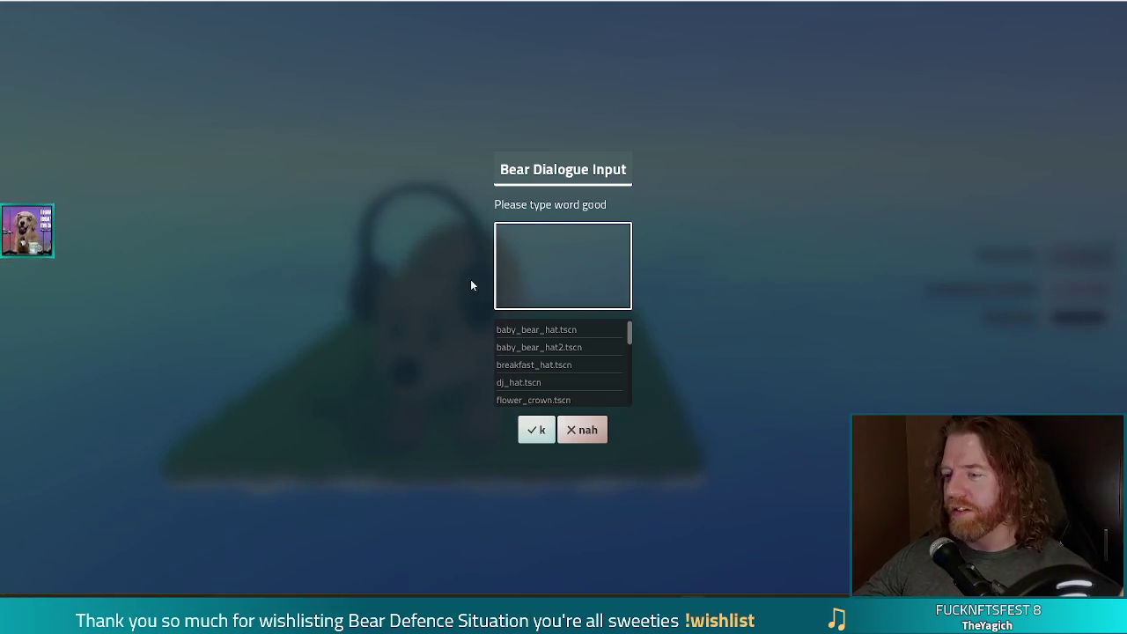
pyautogui.moveTo(629, 331); pyautogui.dragTo(629, 355)
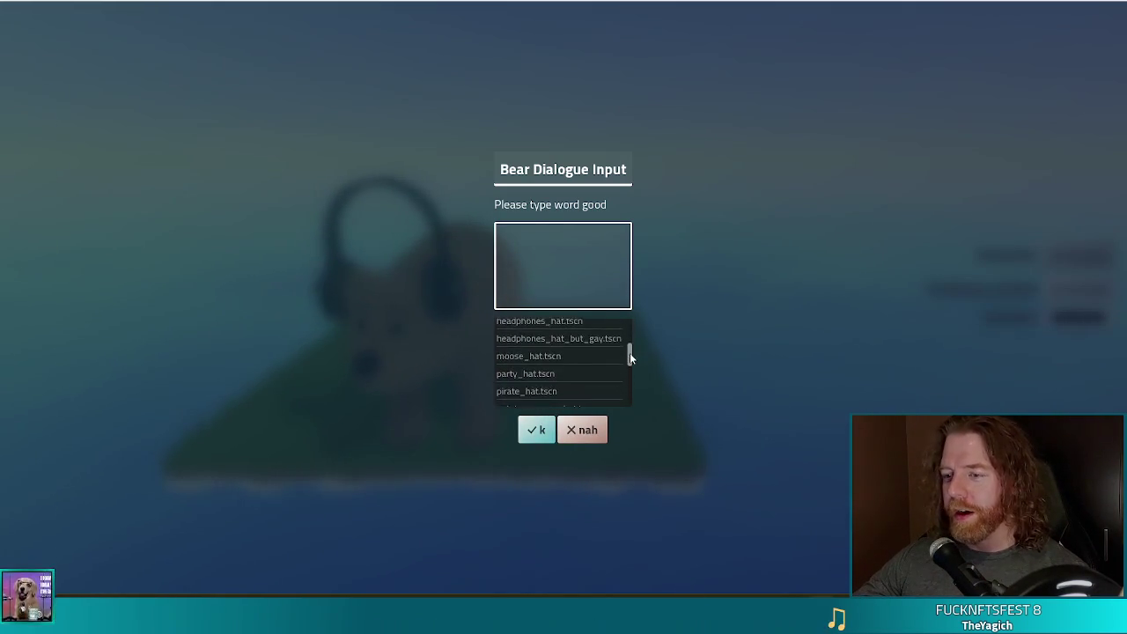
pyautogui.scroll(1, 565, 358)
pyautogui.click(565, 357)
pyautogui.click(534, 440)
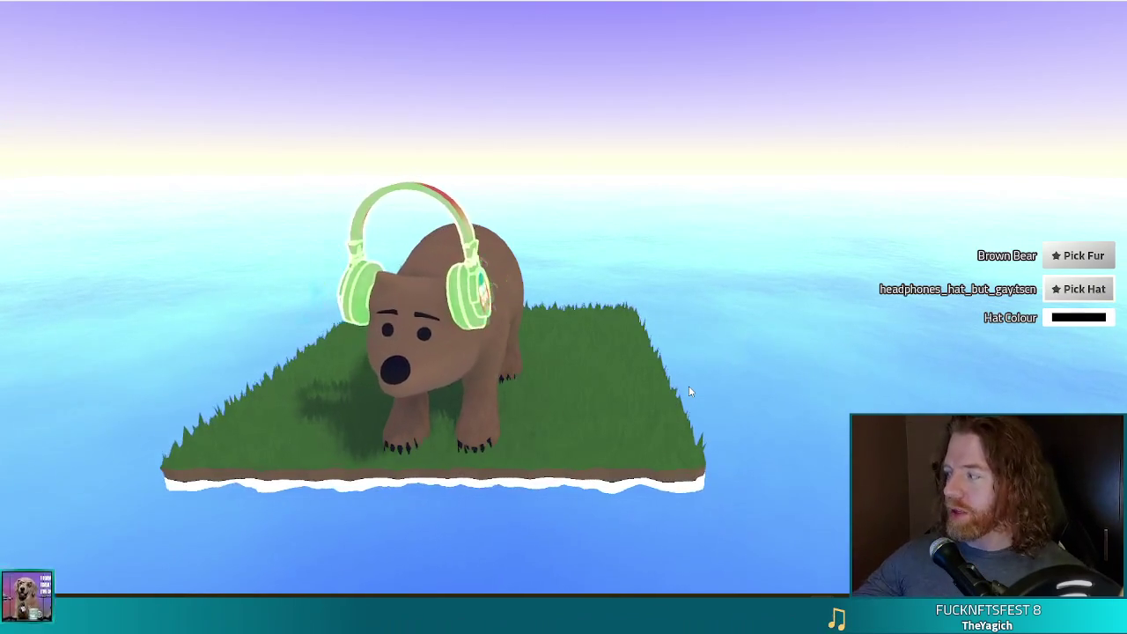
# Step: Scroll the hat list and confirm the party hat for the bear
pyautogui.click(1084, 289)
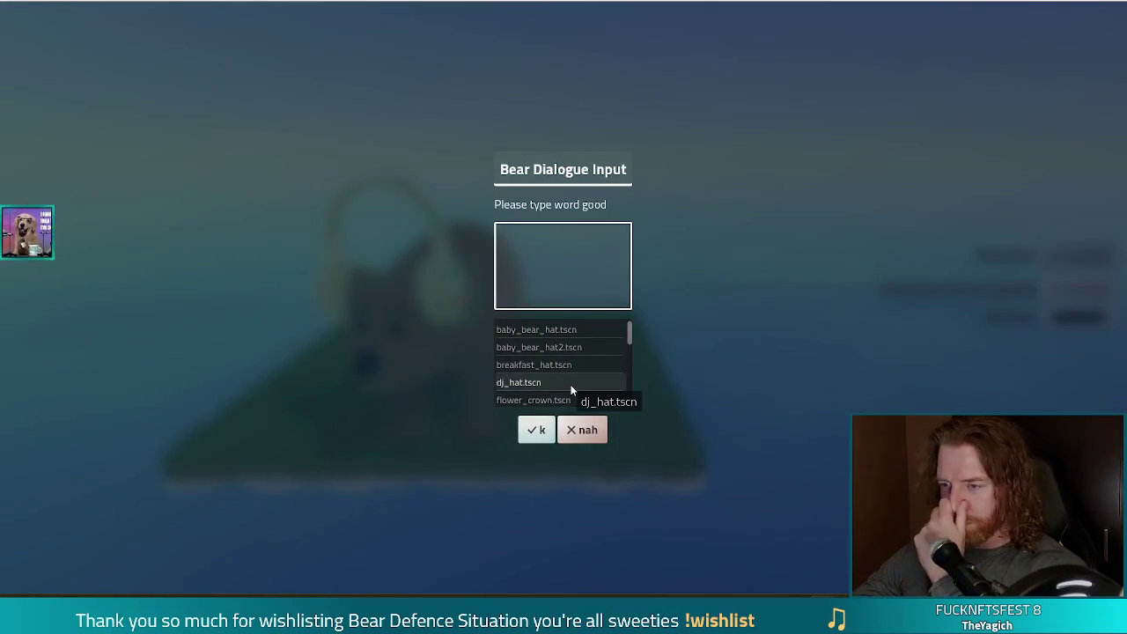
pyautogui.scroll(-4, 563, 377)
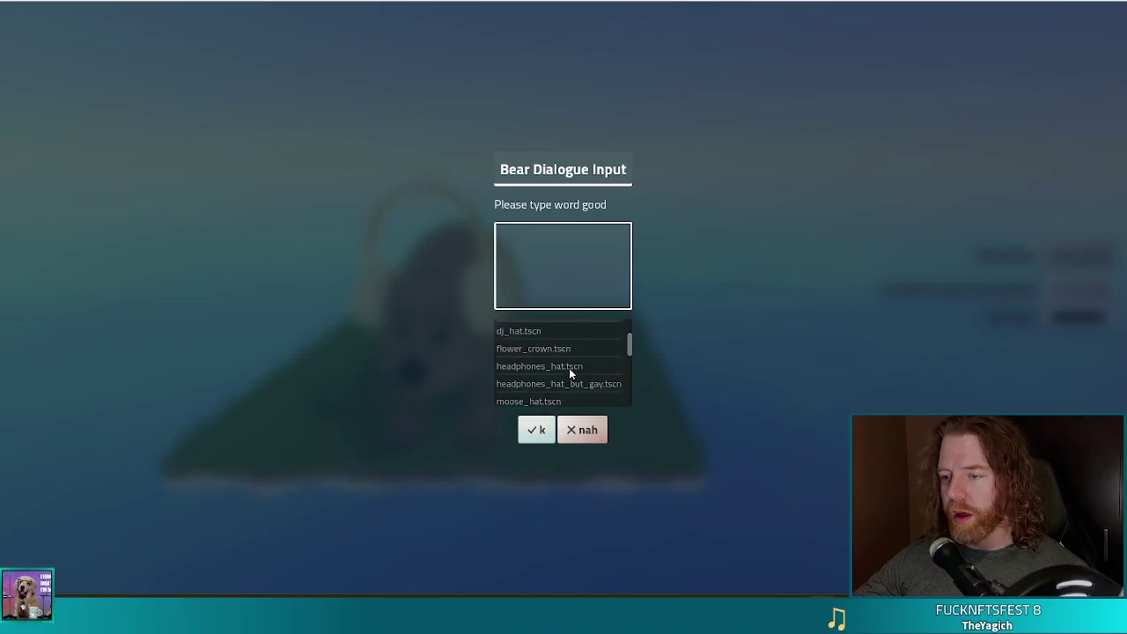
pyautogui.scroll(-1, 564, 387)
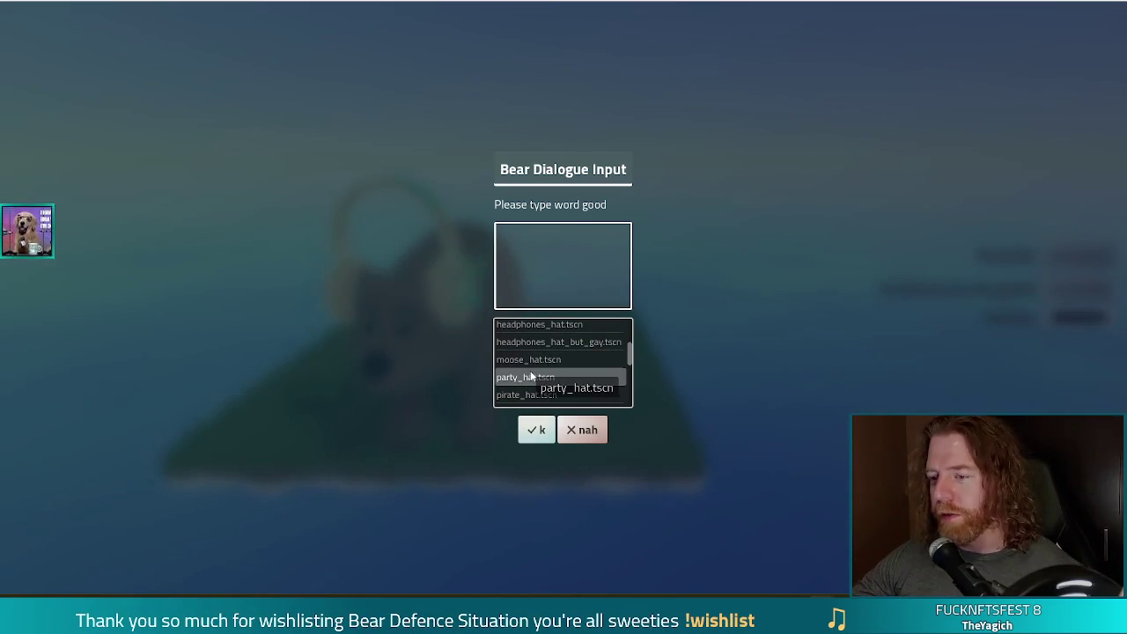
pyautogui.click(539, 431)
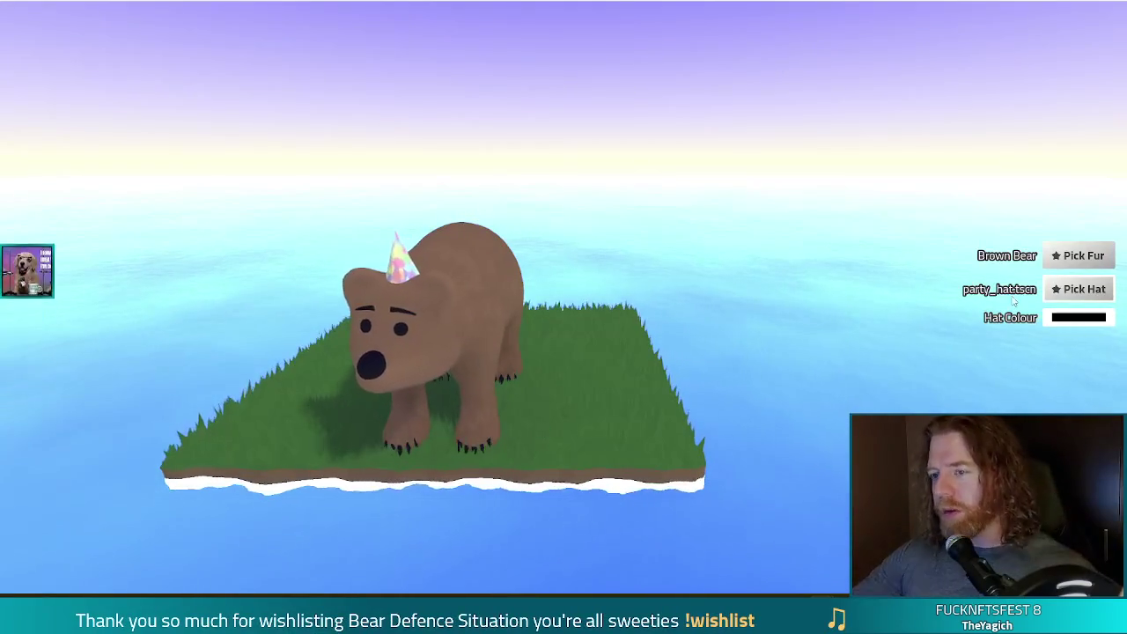
# Step: Put pirate_hat.tscn on the bear
pyautogui.click(1076, 289)
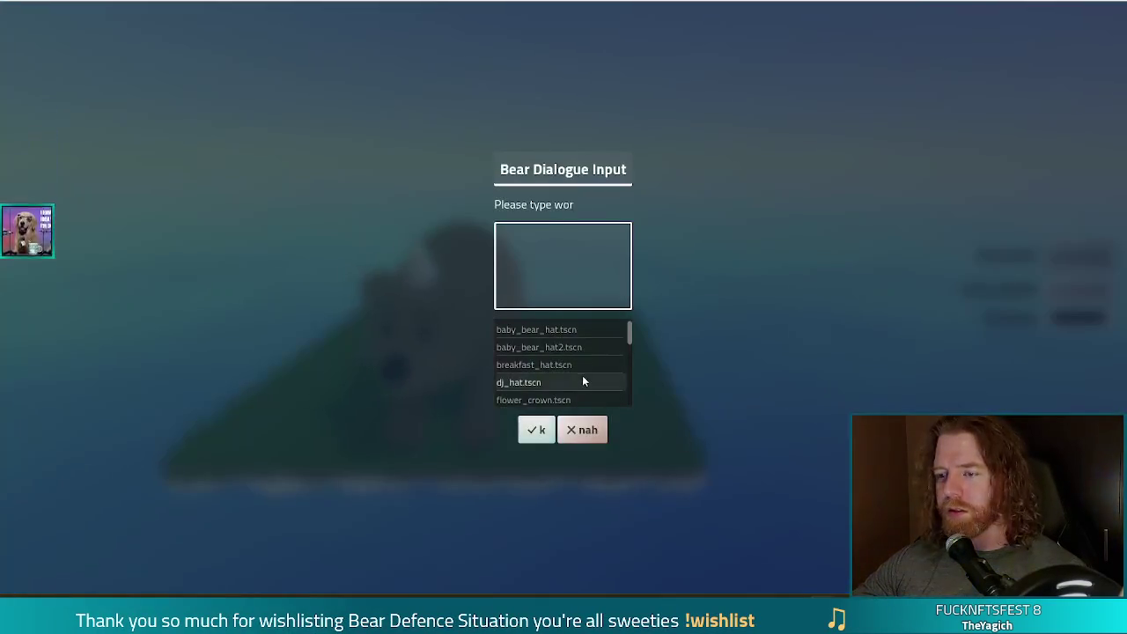
pyautogui.moveTo(630, 335)
pyautogui.mouseDown()
pyautogui.moveTo(629, 368)
pyautogui.moveTo(628, 352)
pyautogui.mouseUp()
pyautogui.click(536, 377)
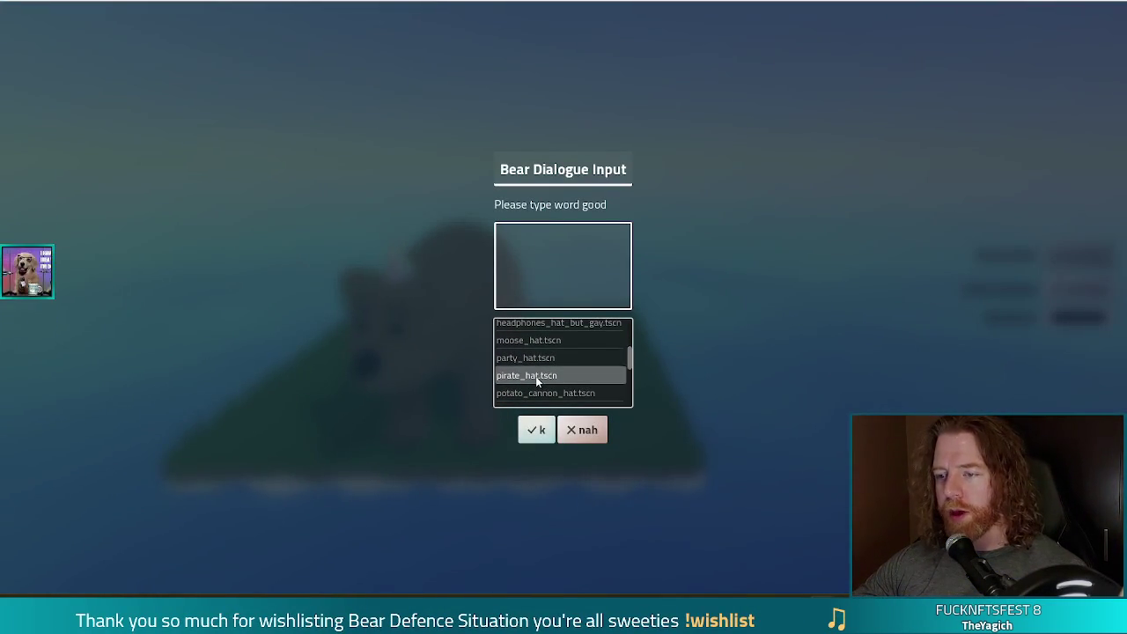
pyautogui.click(540, 439)
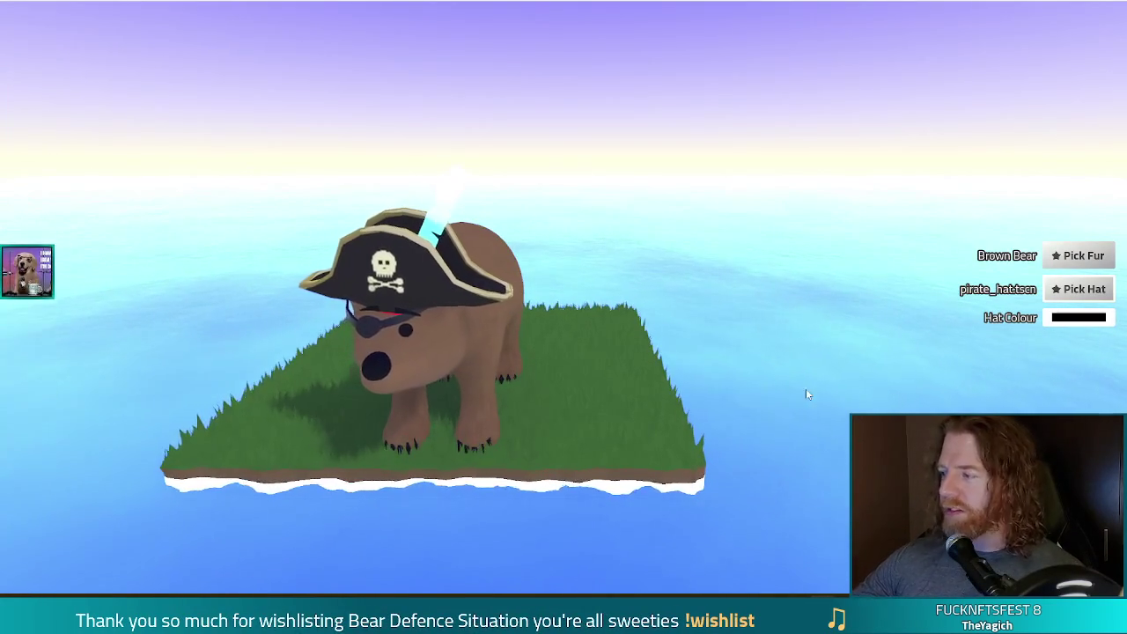
# Step: Swap the bear's hat to potato_cannon_hat.tscn
pyautogui.click(1082, 289)
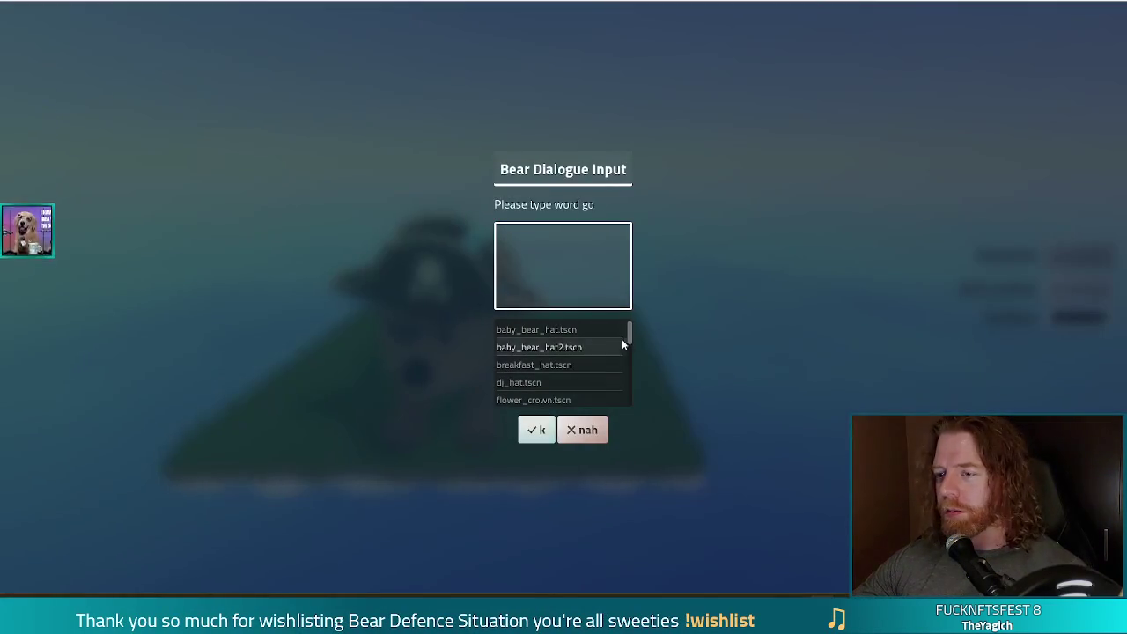
pyautogui.moveTo(629, 335); pyautogui.dragTo(626, 363)
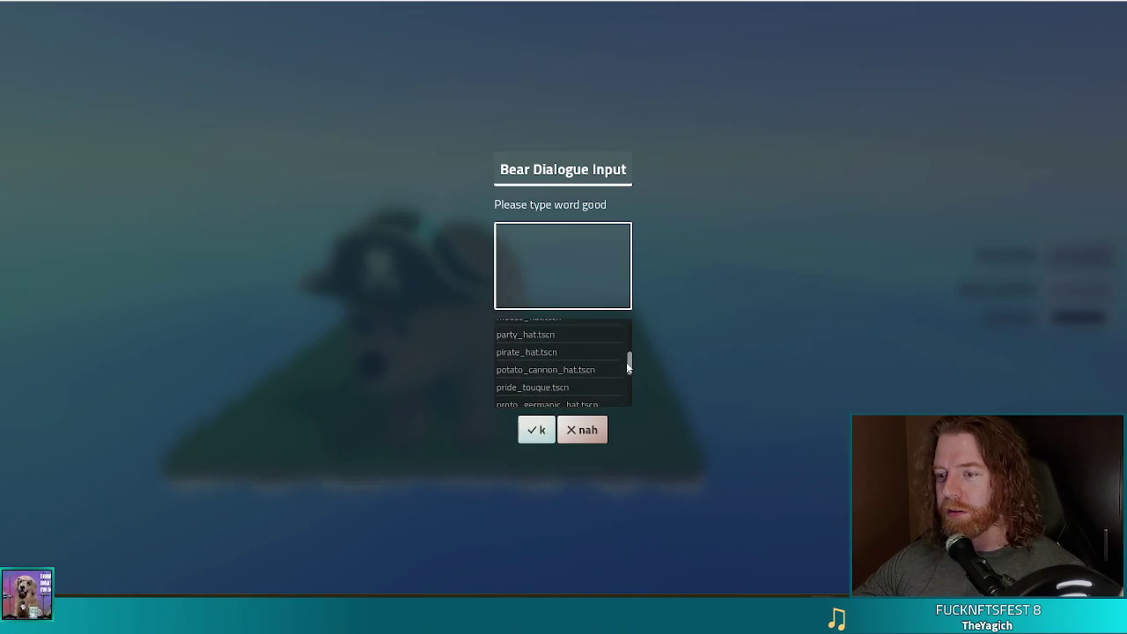
pyautogui.click(516, 367)
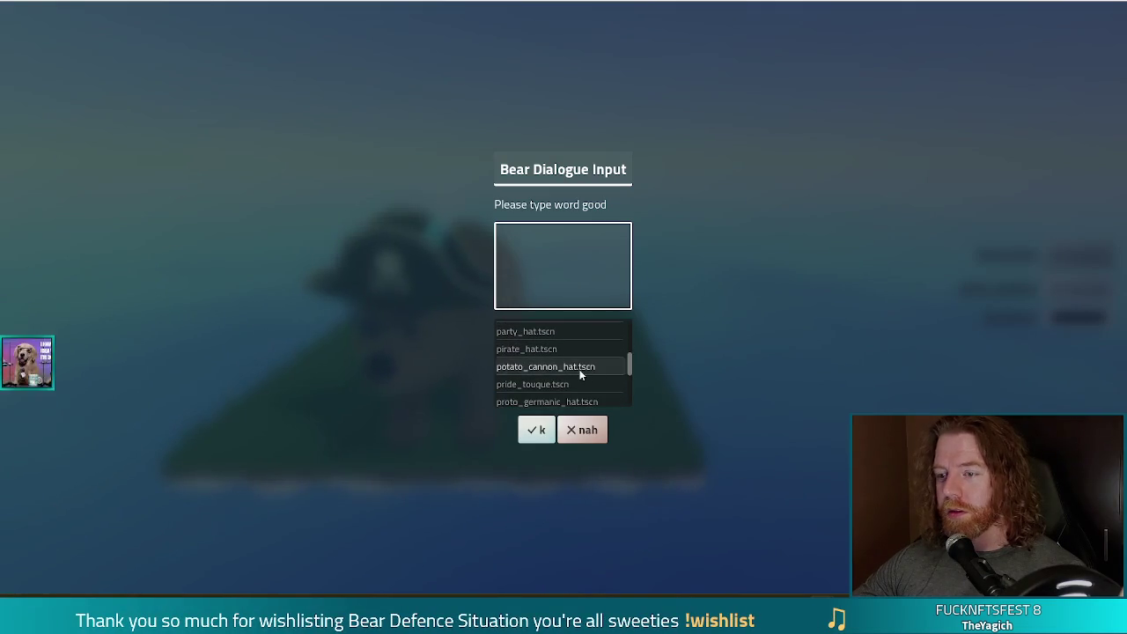
pyautogui.click(533, 433)
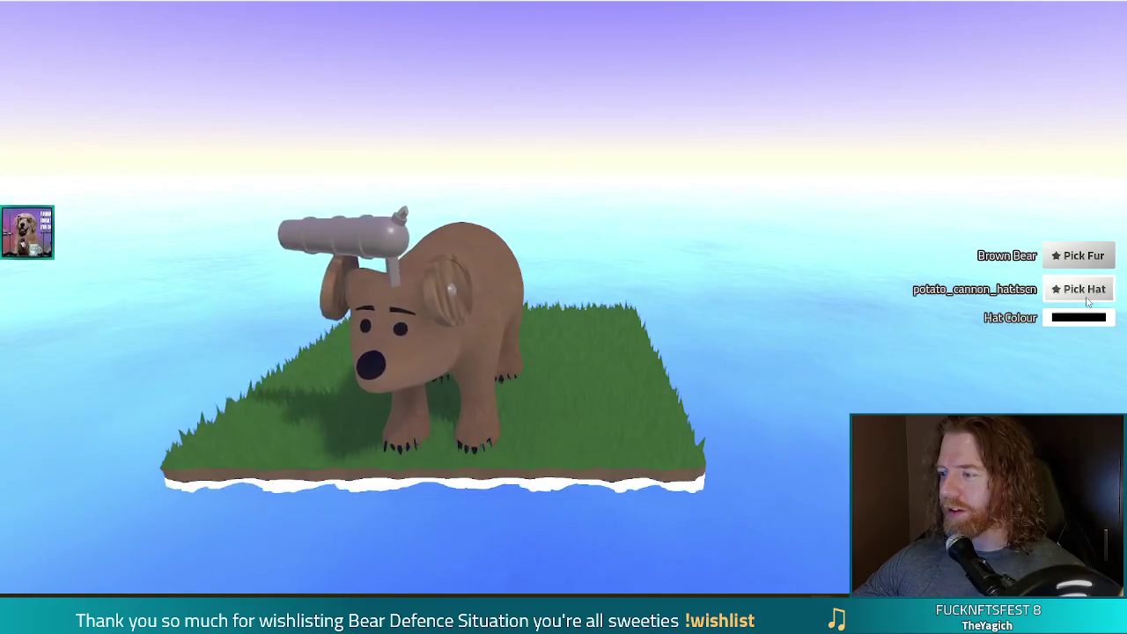
# Step: Put the rainbow pride_touque.tscn on the bear
pyautogui.click(1079, 289)
pyautogui.moveTo(629, 335); pyautogui.dragTo(627, 371)
pyautogui.click(552, 366)
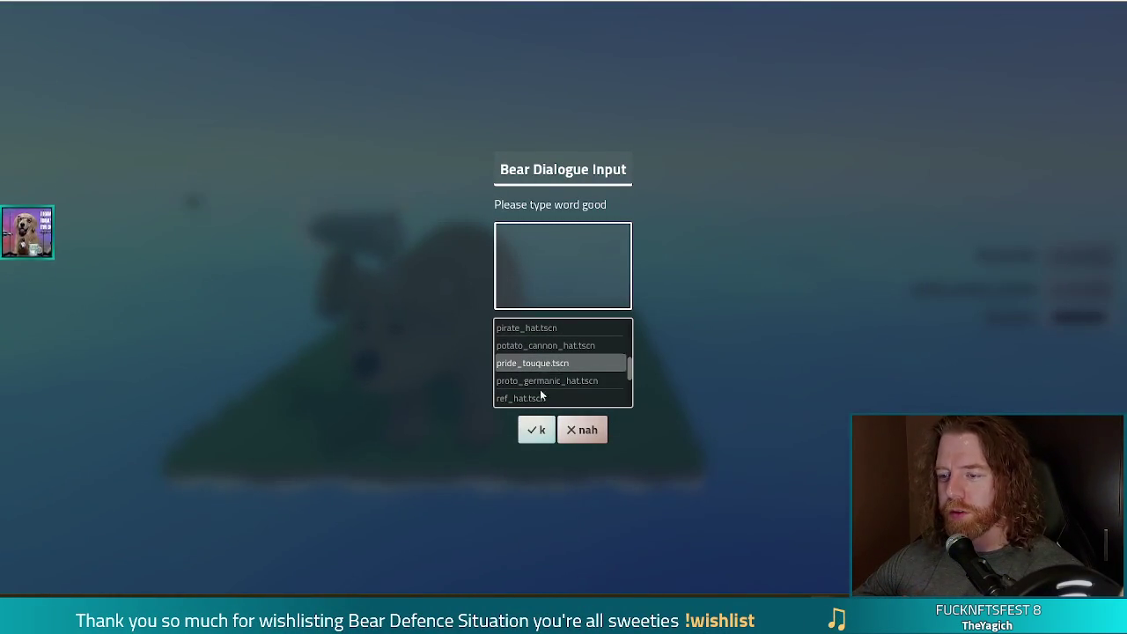
pyautogui.click(539, 436)
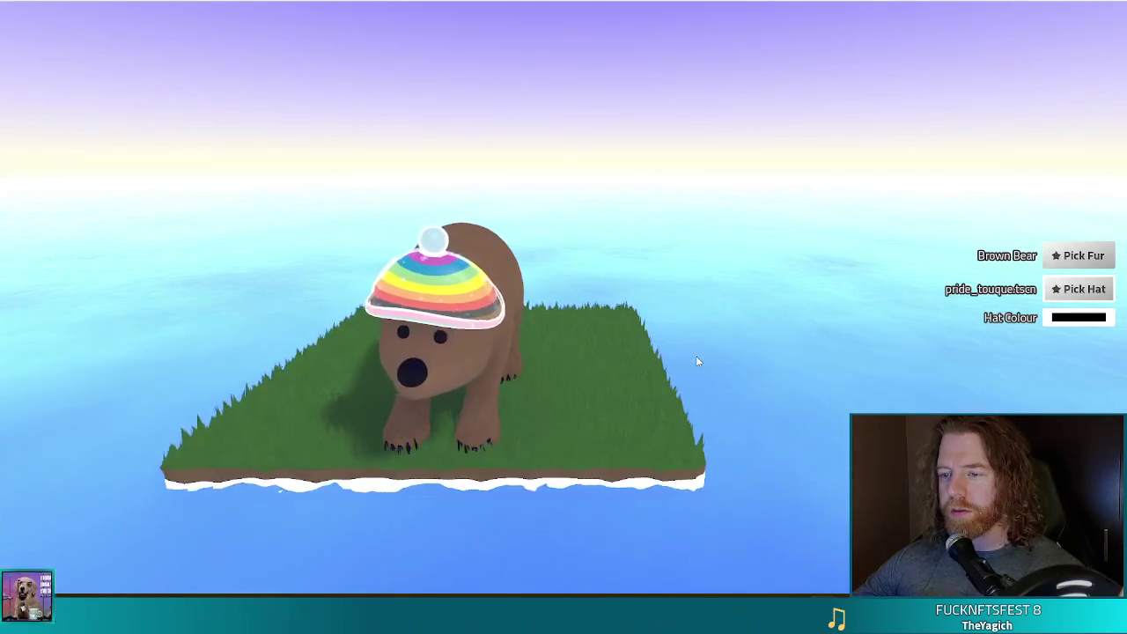
# Step: Try the proto_germanic helmet, then ref_hat.tscn, on the bear
pyautogui.click(1088, 293)
pyautogui.moveTo(633, 335); pyautogui.dragTo(631, 379)
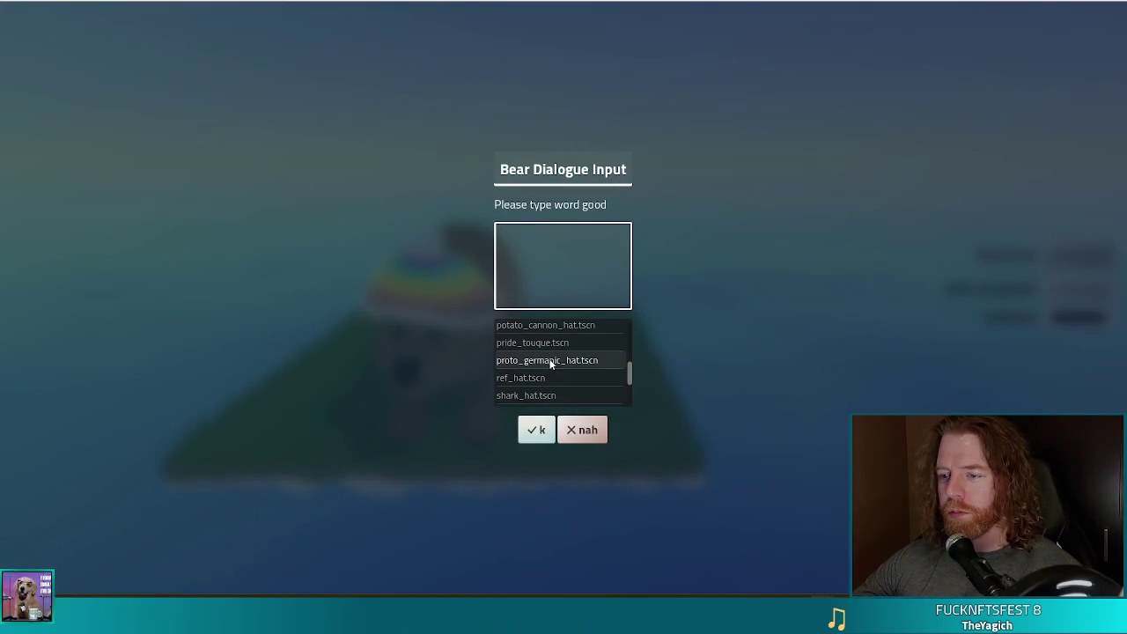
pyautogui.click(534, 443)
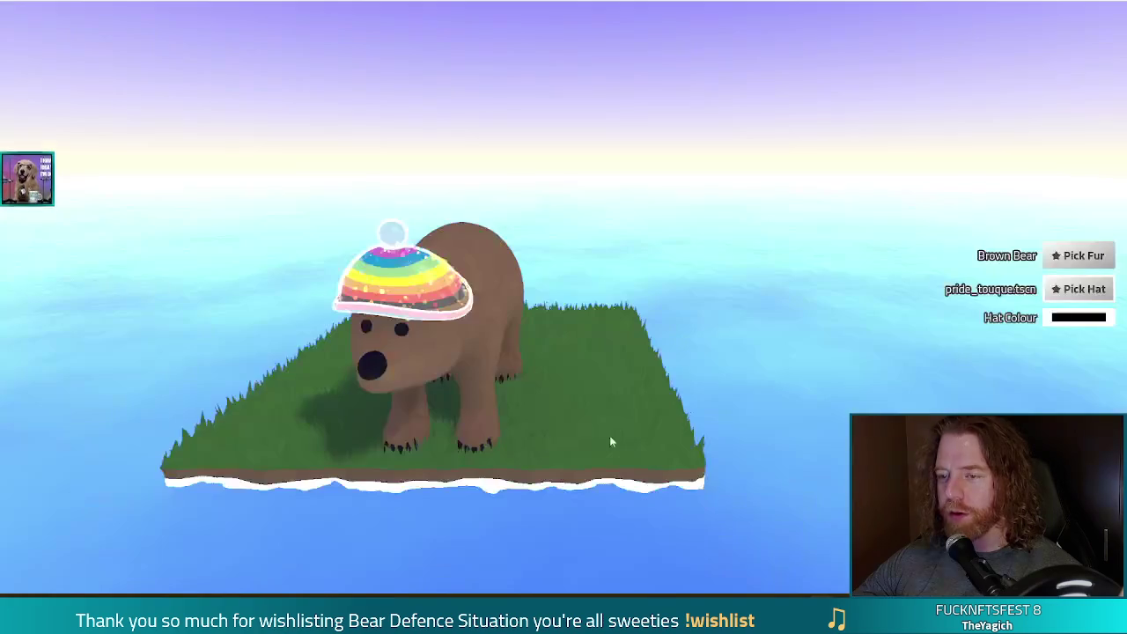
pyautogui.click(1080, 292)
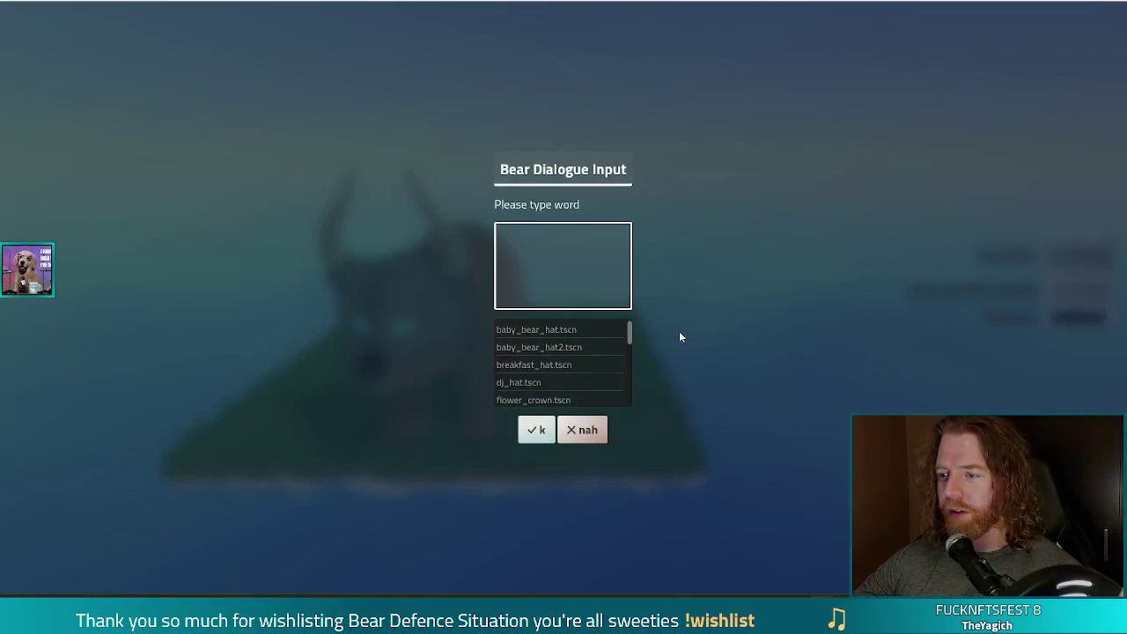
pyautogui.moveTo(630, 335)
pyautogui.mouseDown()
pyautogui.moveTo(627, 395)
pyautogui.moveTo(625, 375)
pyautogui.mouseUp()
pyautogui.click(539, 362)
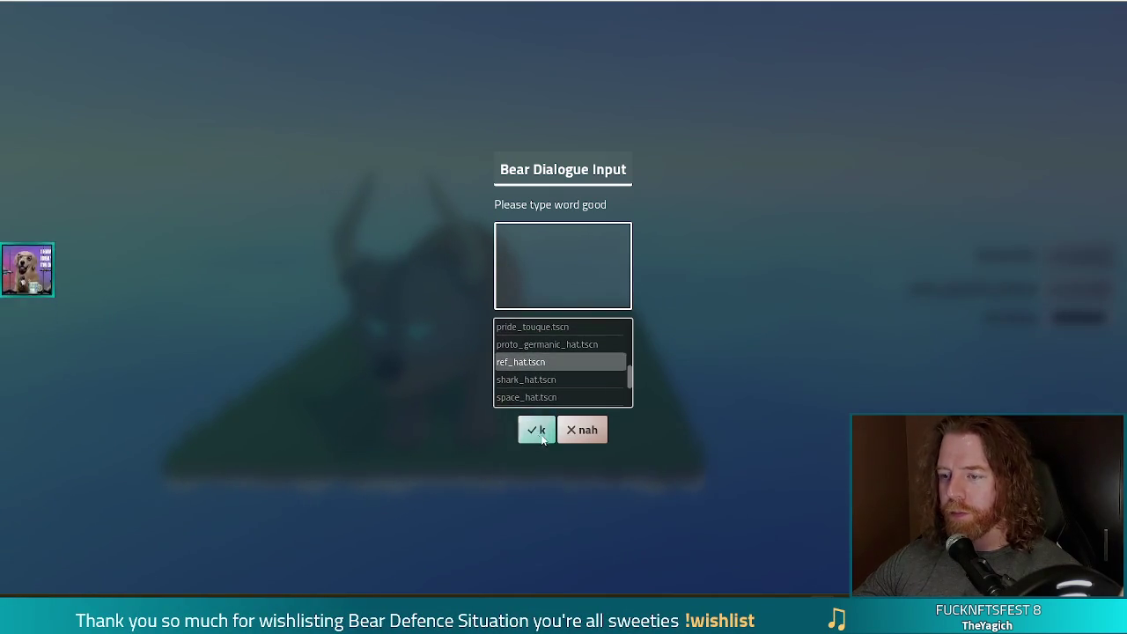
pyautogui.click(538, 435)
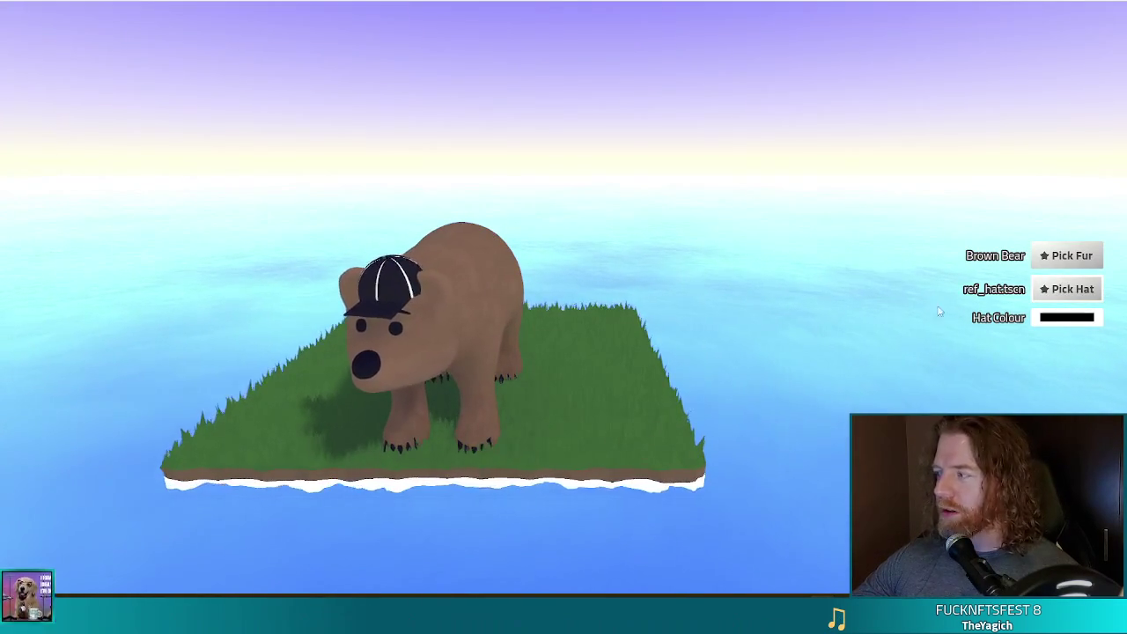
# Step: Try space_hat.tscn, then trash_hat.tscn, on the bear
pyautogui.click(1080, 297)
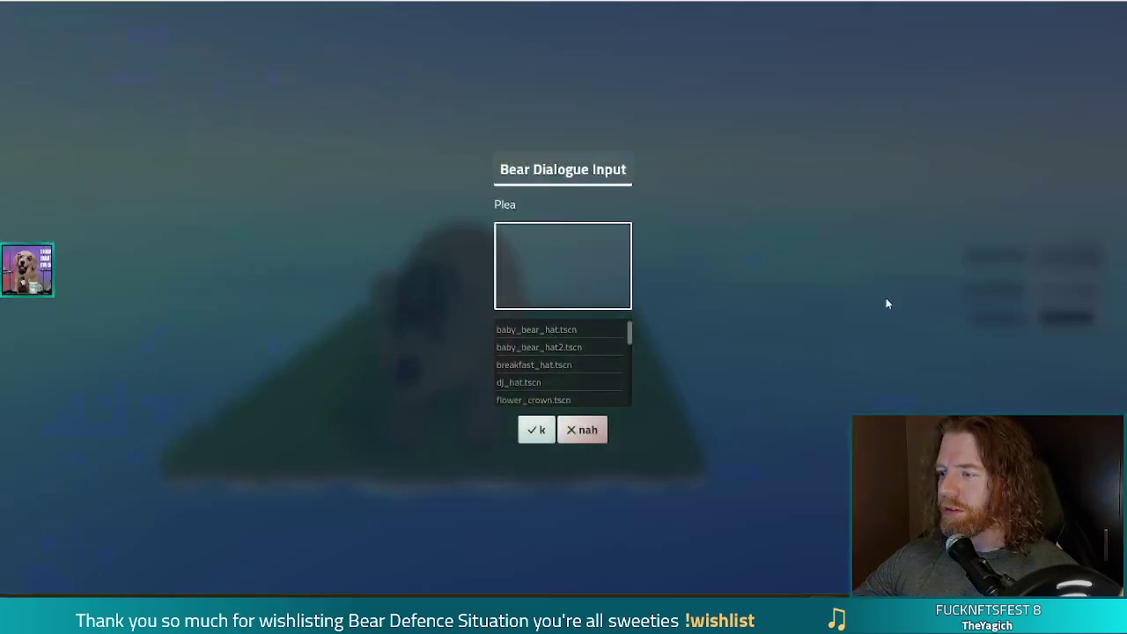
pyautogui.moveTo(629, 333); pyautogui.dragTo(628, 380)
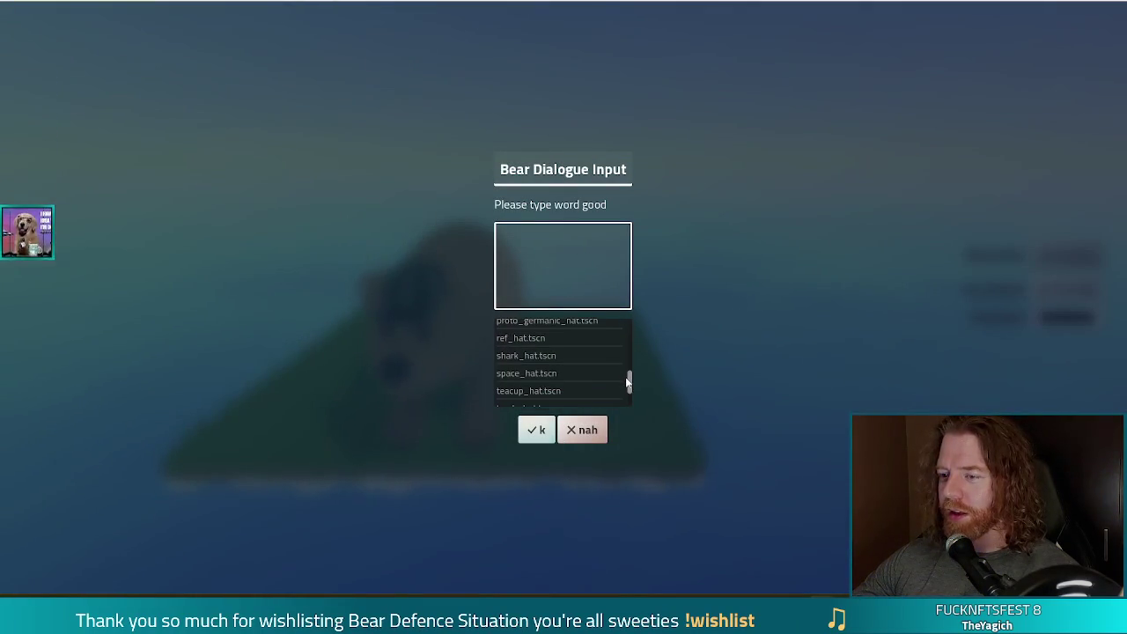
pyautogui.click(548, 376)
pyautogui.click(540, 433)
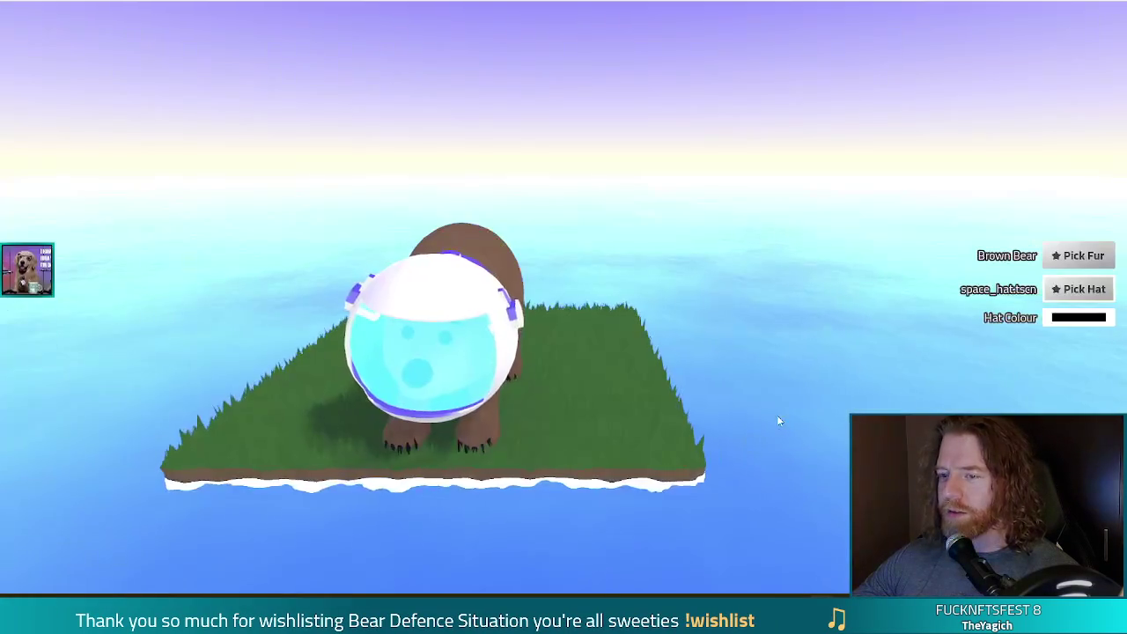
pyautogui.click(1085, 290)
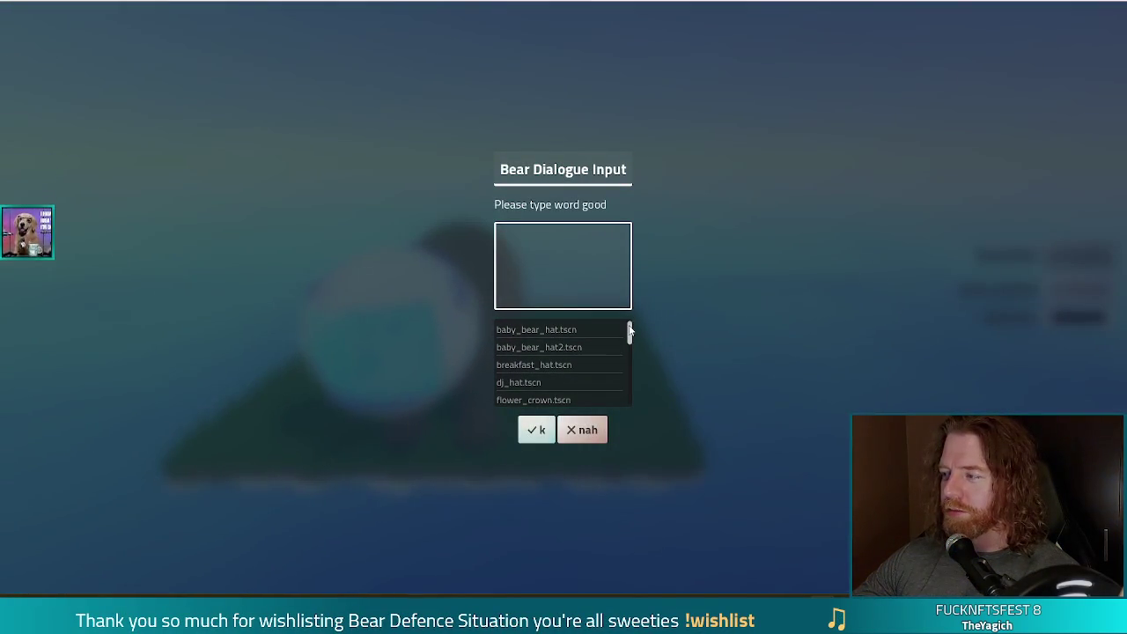
pyautogui.moveTo(627, 327); pyautogui.dragTo(630, 405)
pyautogui.click(540, 361)
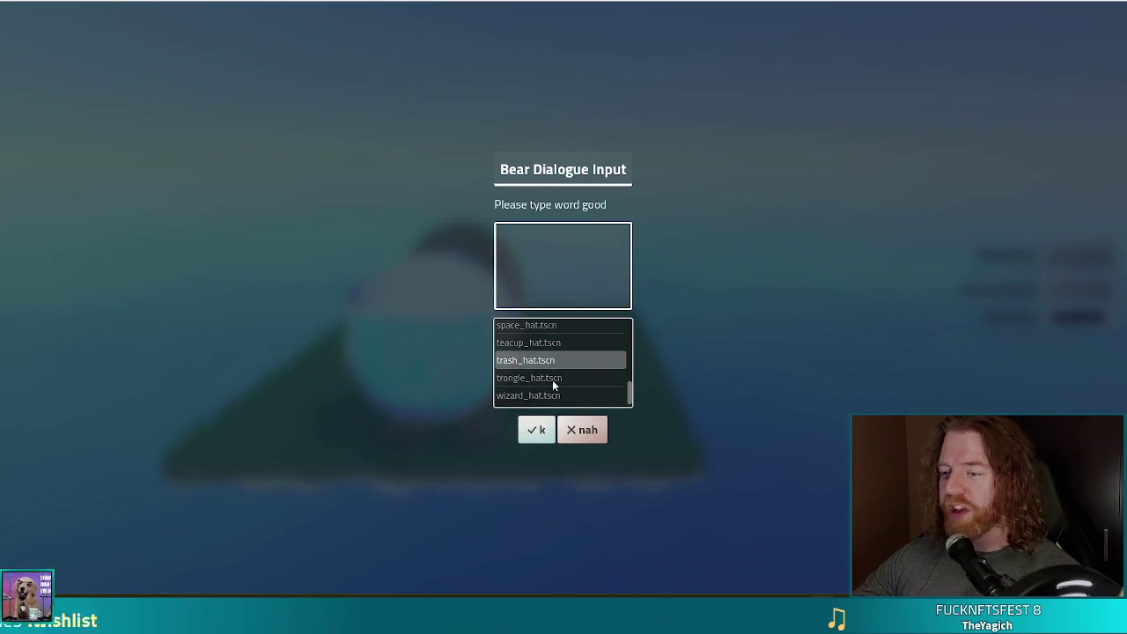
pyautogui.click(536, 432)
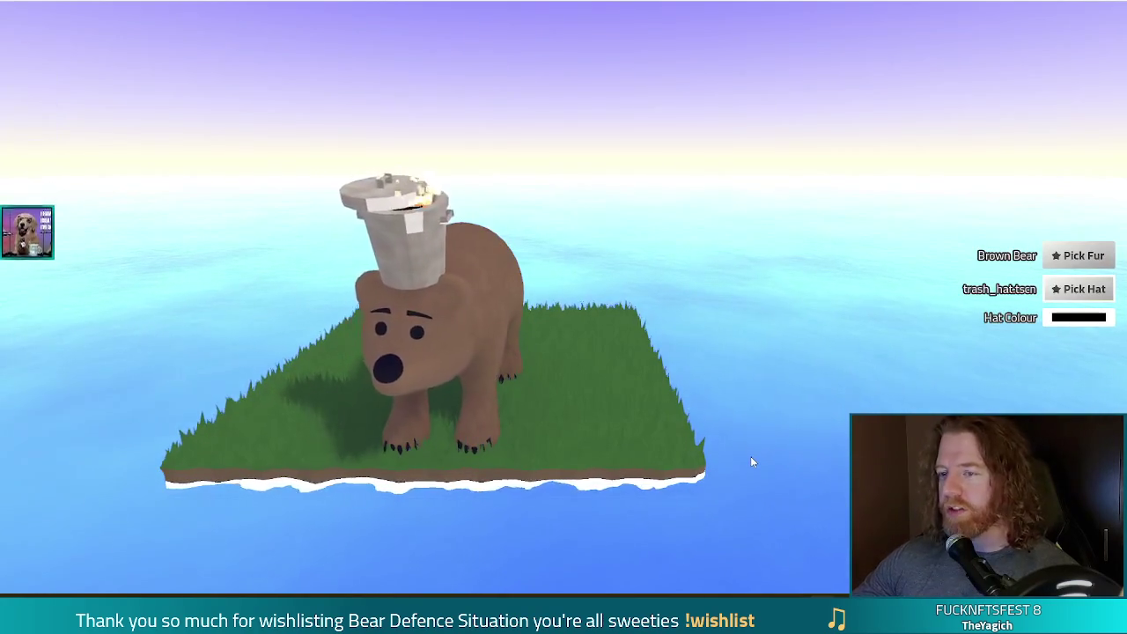
# Step: Put trongle_hat.tscn on the bear, then close the game with Alt+F4
pyautogui.click(1079, 292)
pyautogui.moveTo(629, 333); pyautogui.dragTo(631, 437)
pyautogui.click(519, 380)
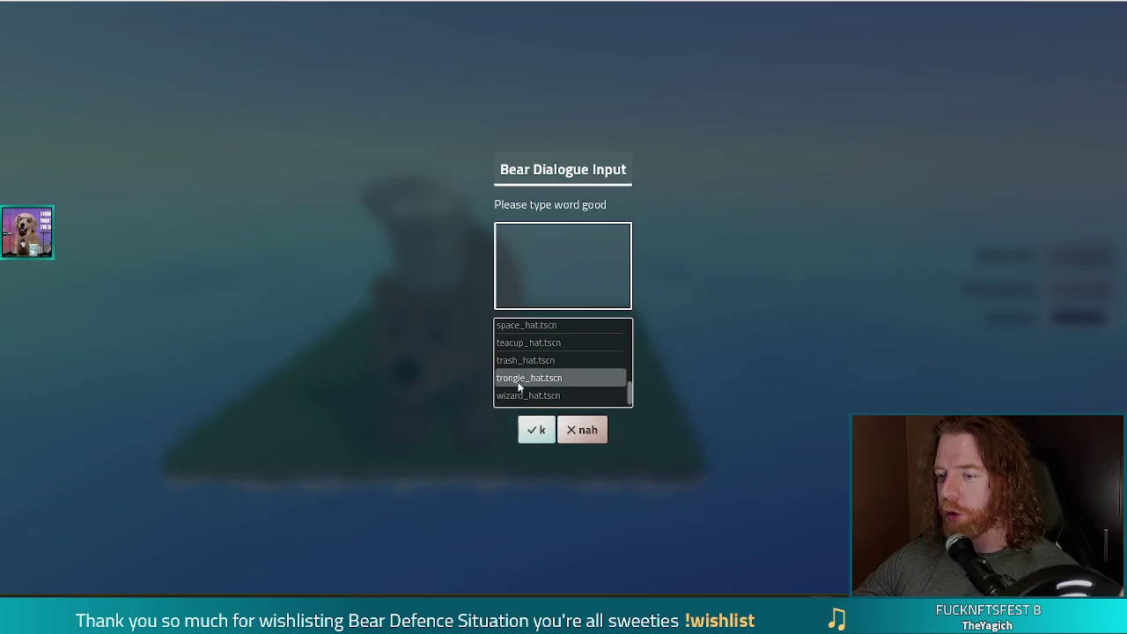
pyautogui.click(541, 435)
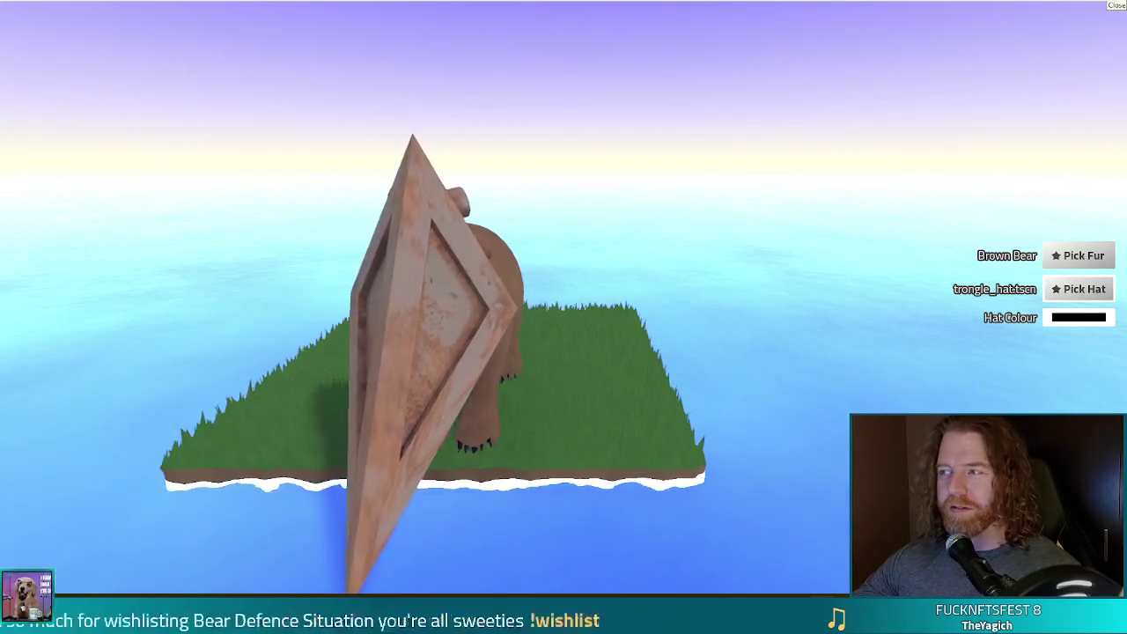
pyautogui.hotkey('alt', 'F4')
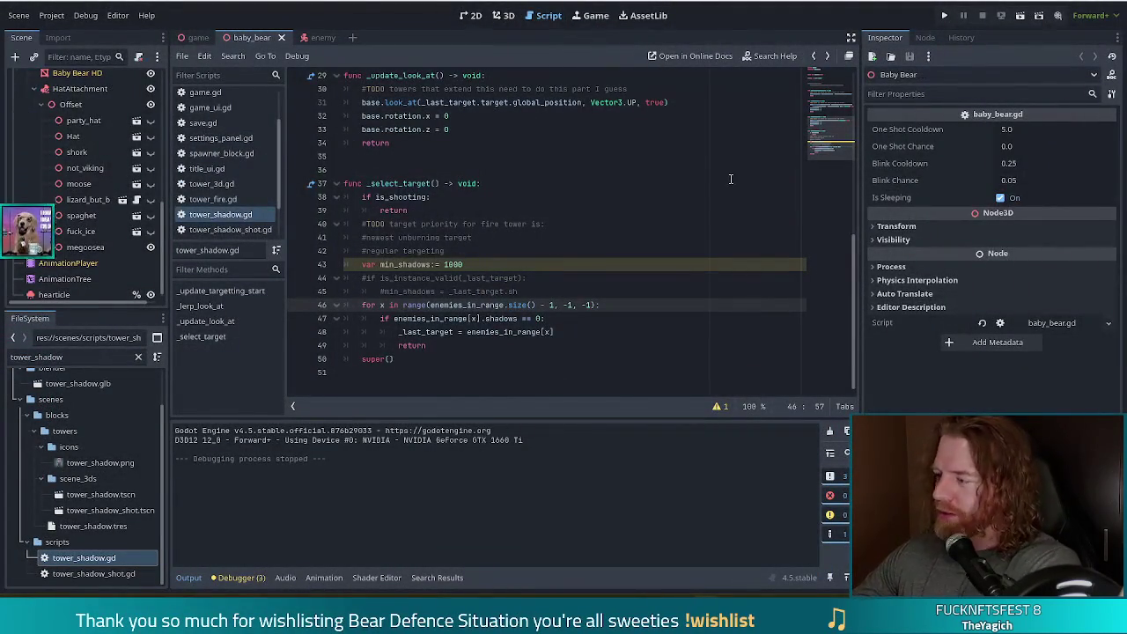
pyautogui.click(483, 305)
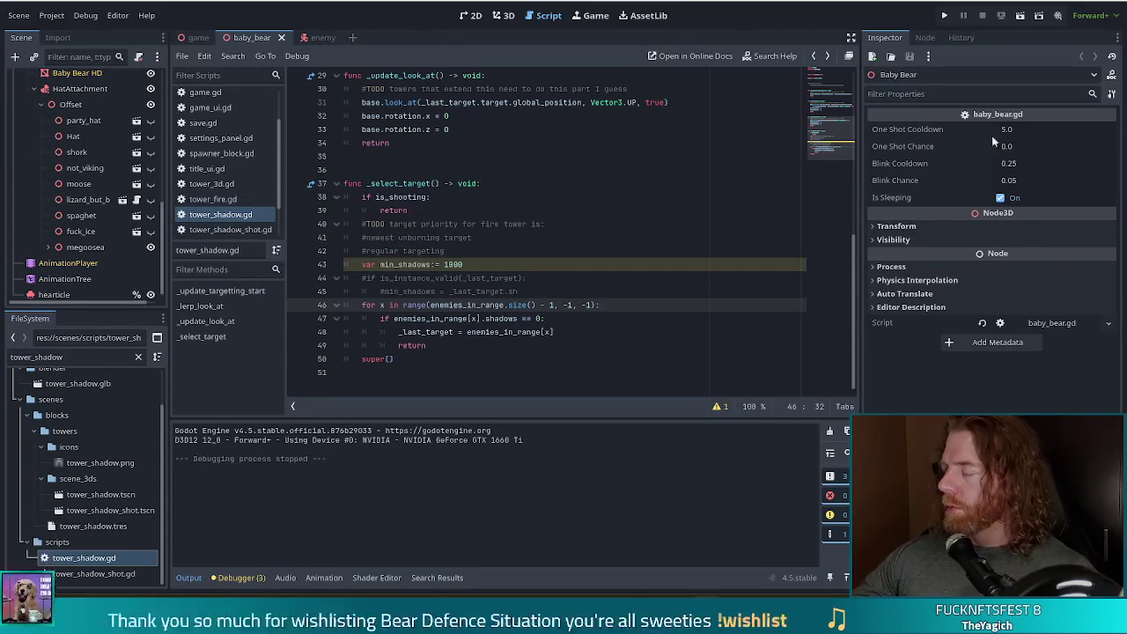
pyautogui.click(526, 318)
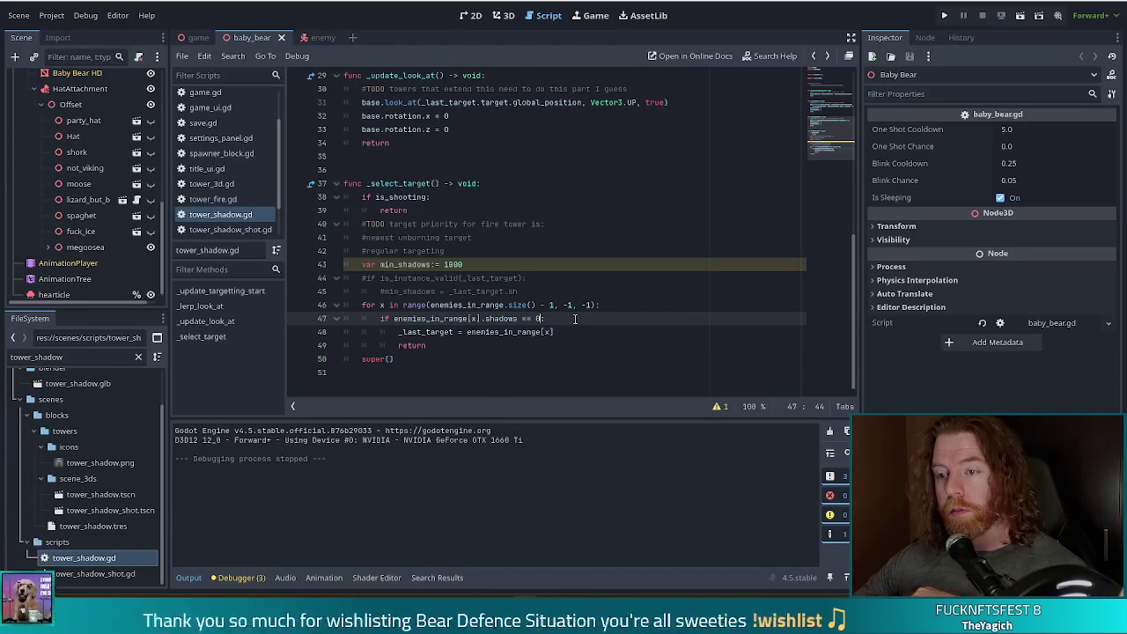
pyautogui.click(575, 319)
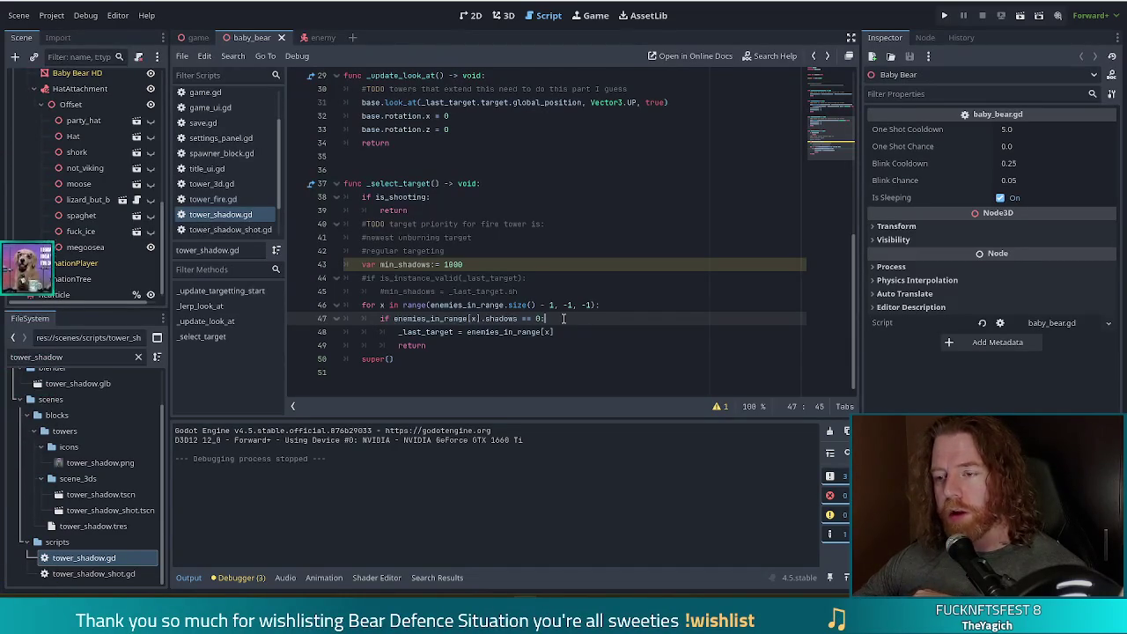
pyautogui.click(568, 331)
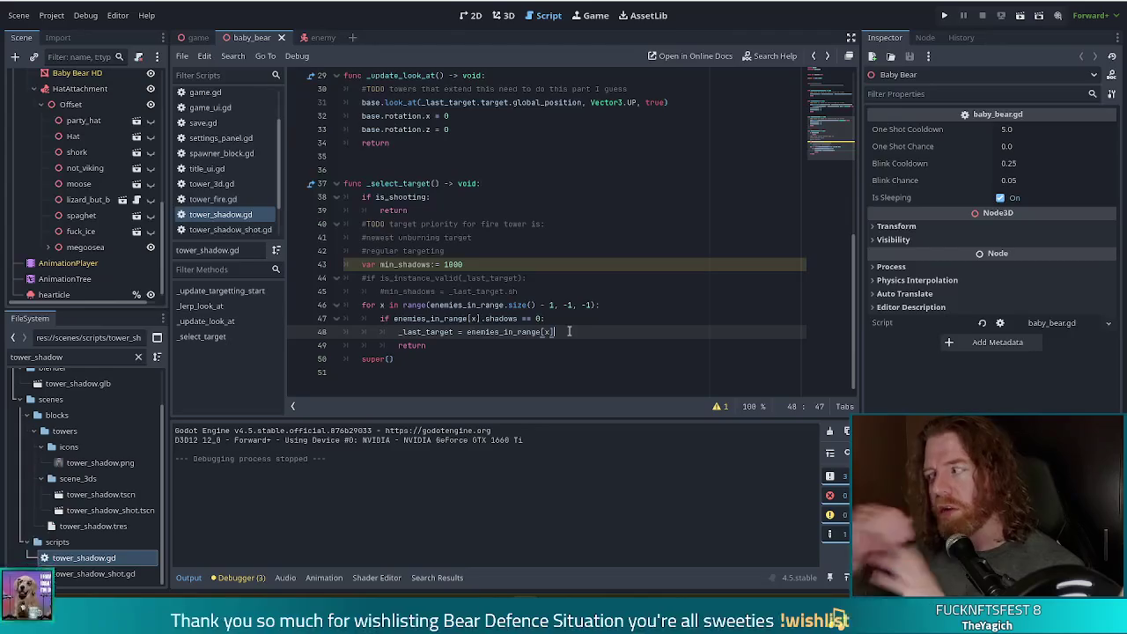
pyautogui.click(483, 265)
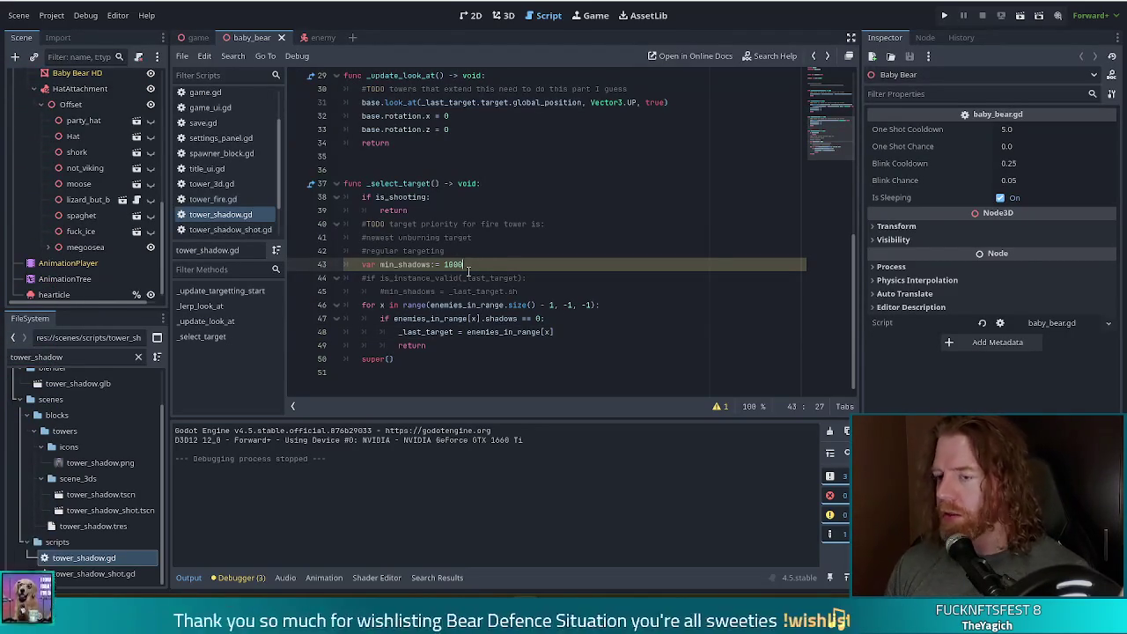
# Step: Declare 'var min_target: Enemy3D' on a new line below min_shadows
pyautogui.press('Return')
pyautogui.write('var min_target')
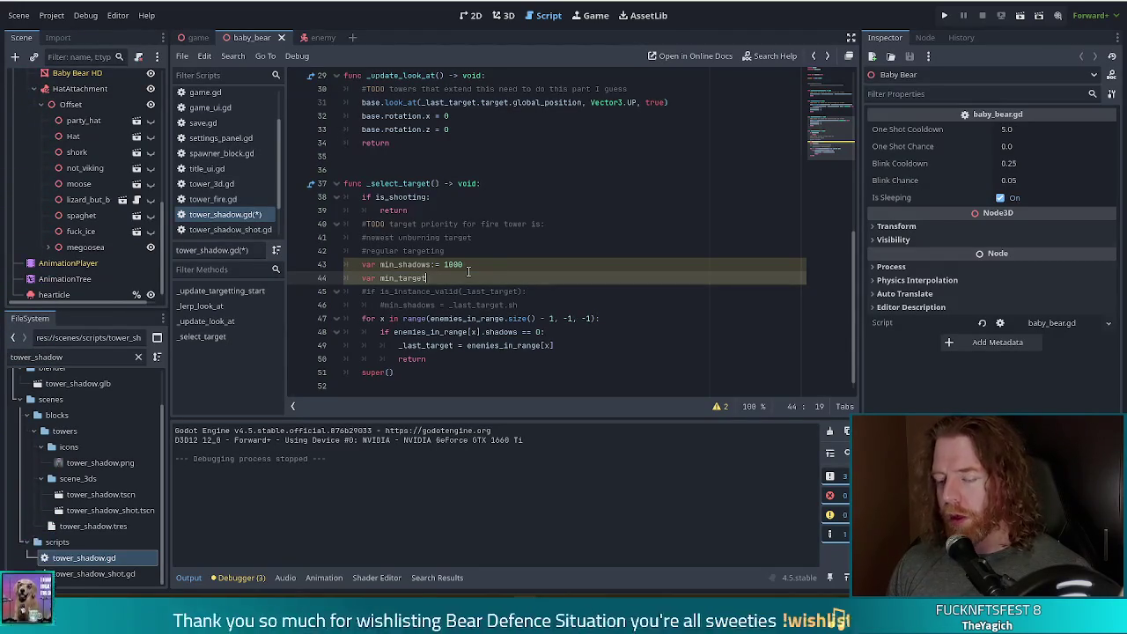
pyautogui.write(': Ene')
pyautogui.press('Down')
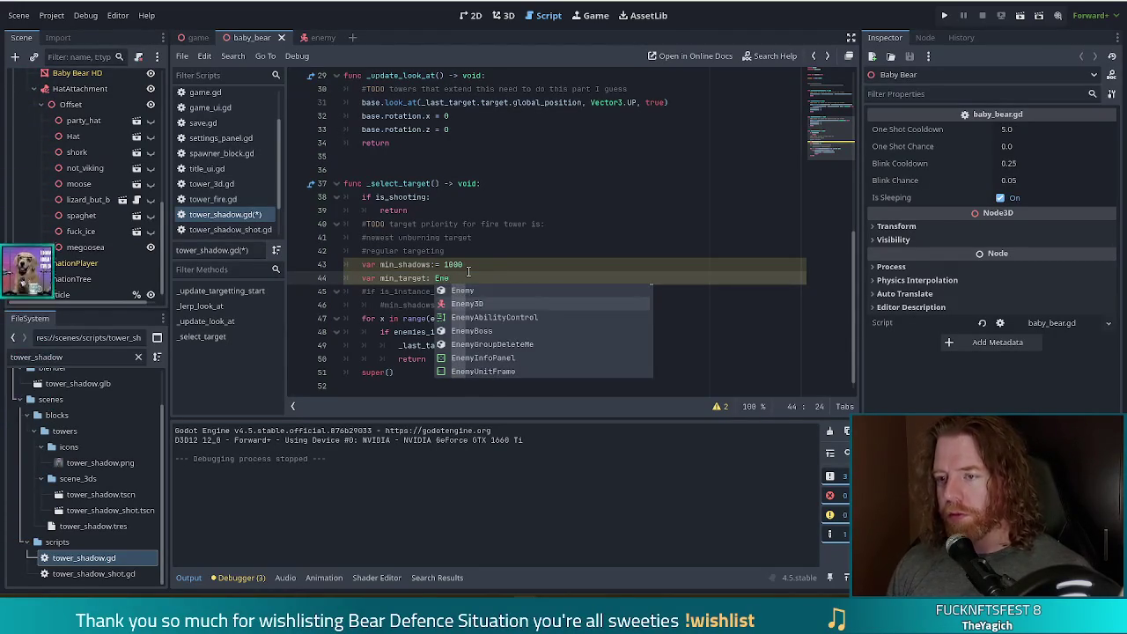
pyautogui.press('Return')
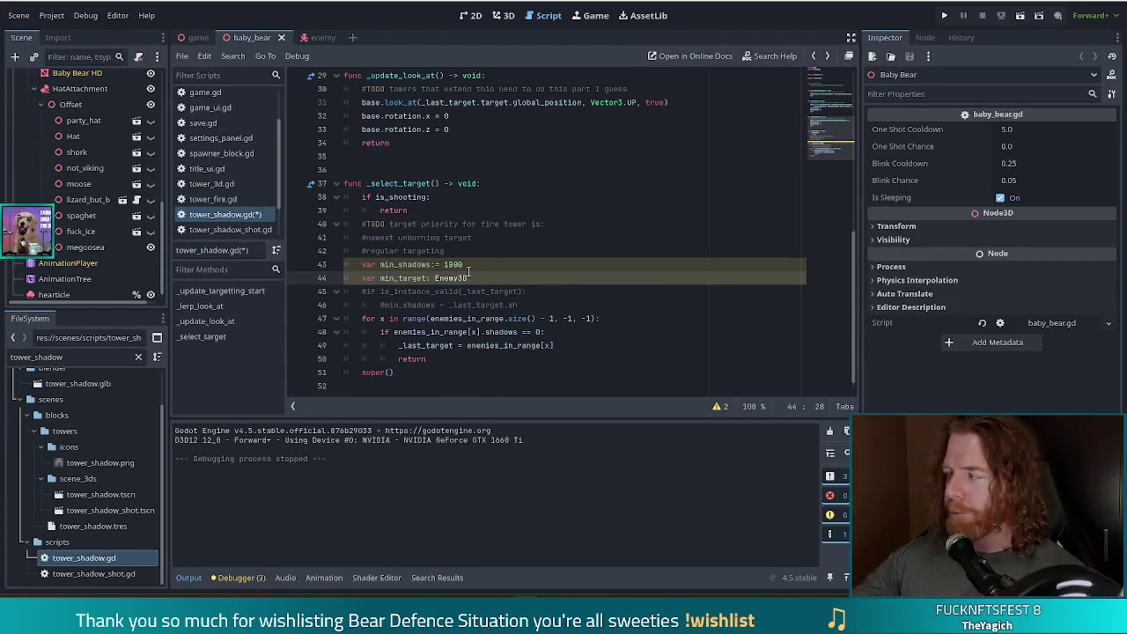
# Step: Replace the zero-shadow check with 'if enemies_in_range[x].shadows < min_shadows:' and start a min_shadows line
pyautogui.moveTo(564, 346)
pyautogui.mouseDown()
pyautogui.moveTo(381, 345)
pyautogui.moveTo(379, 332)
pyautogui.mouseUp()
pyautogui.write('if en')
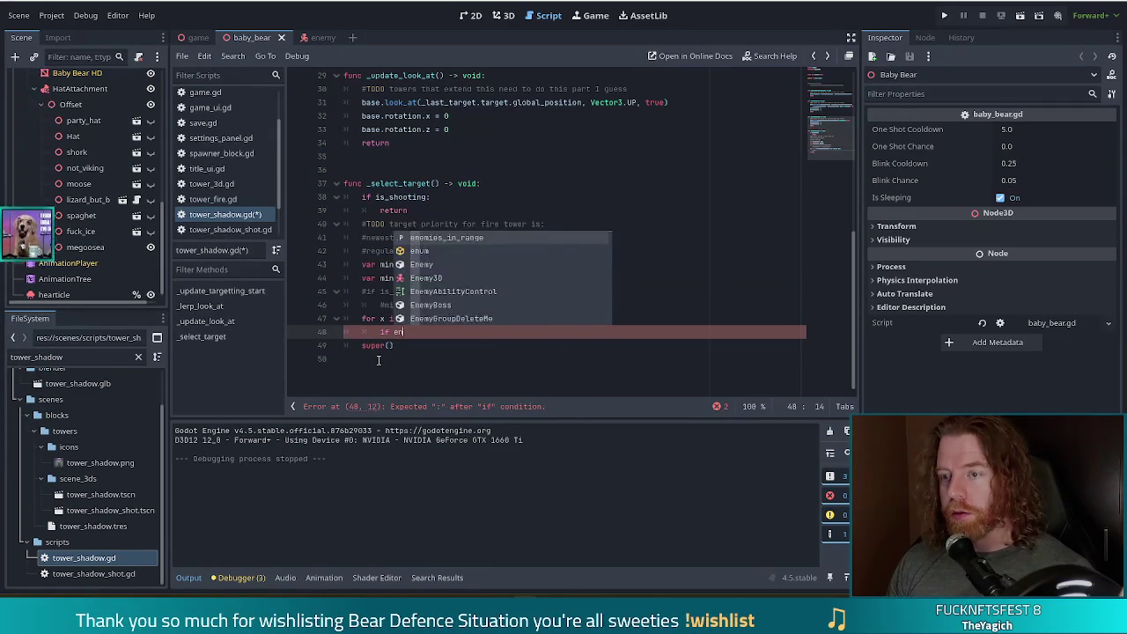
pyautogui.press('Return')
pyautogui.write('.sha')
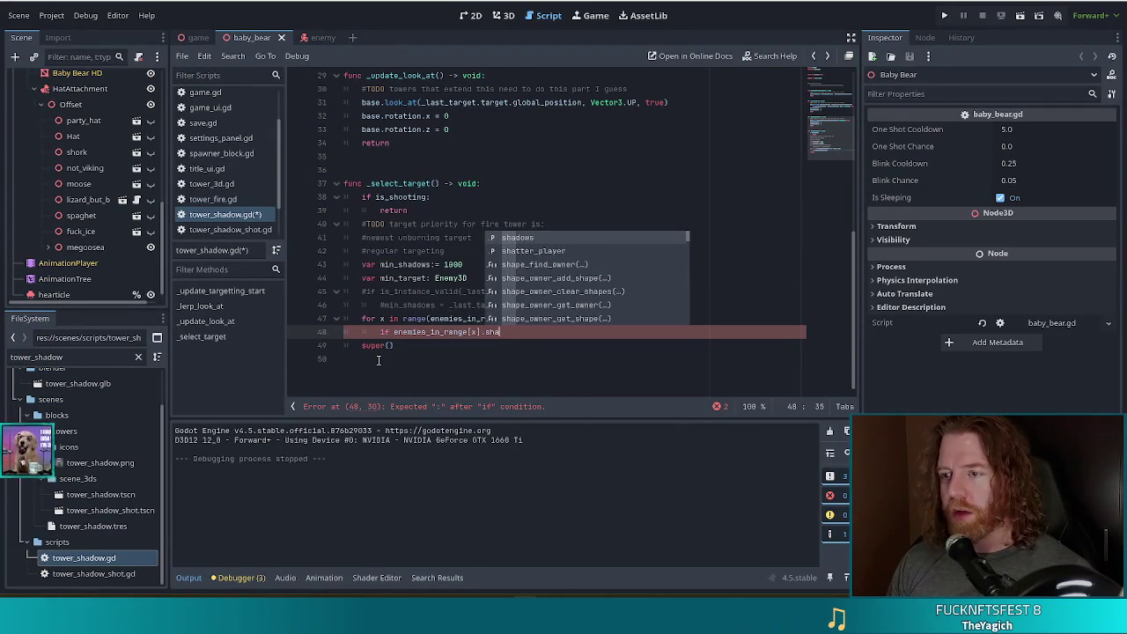
pyautogui.press('Return')
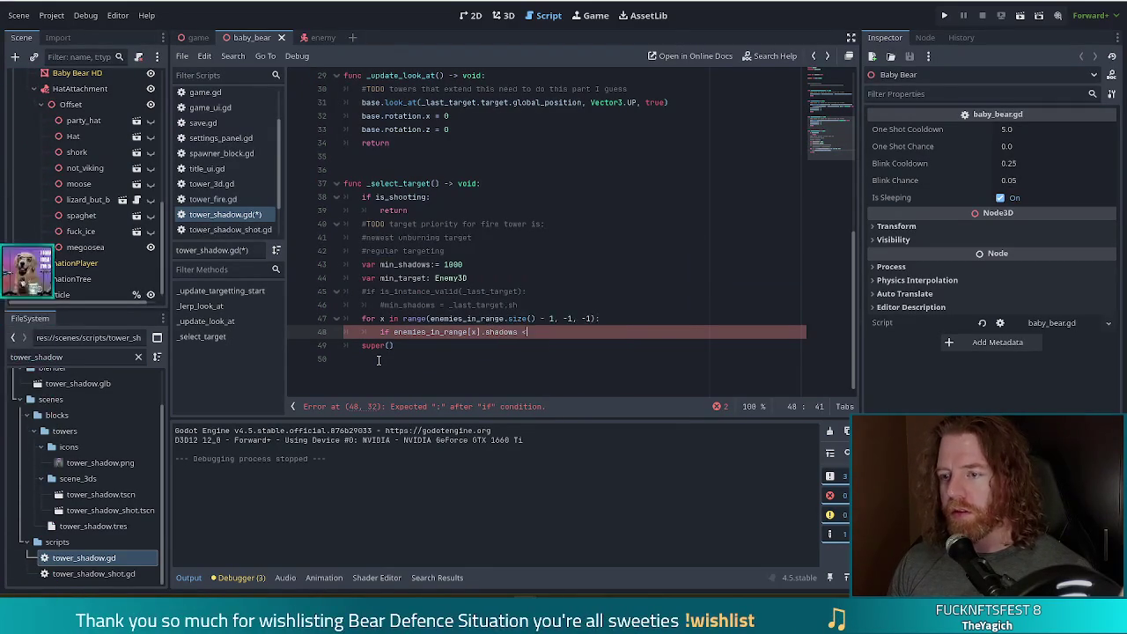
pyautogui.write(' min')
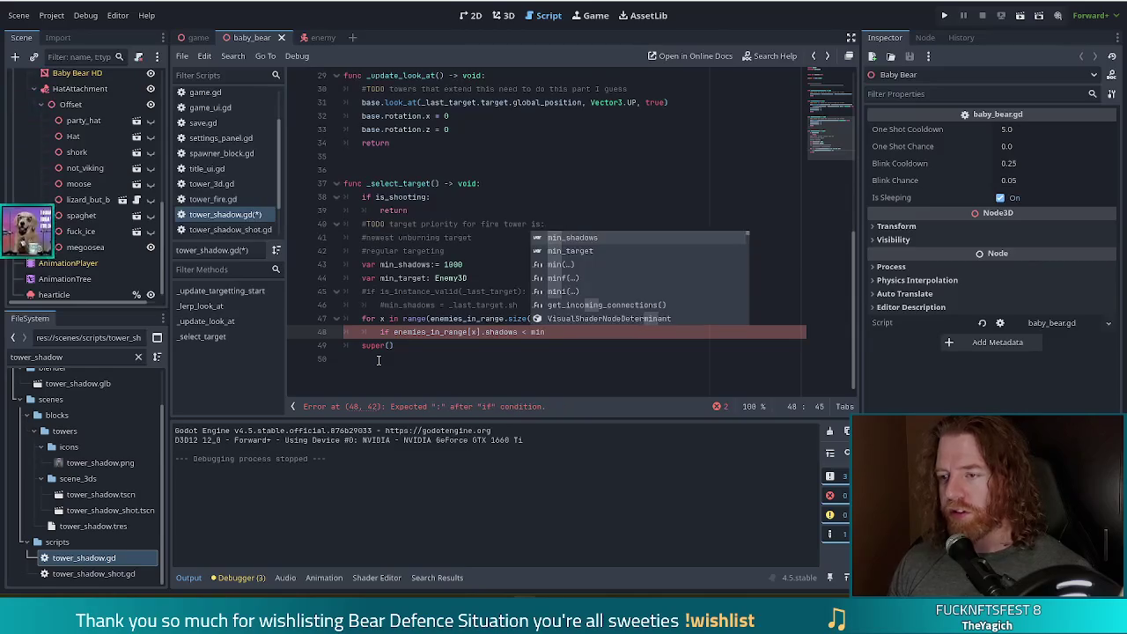
pyautogui.press('Return')
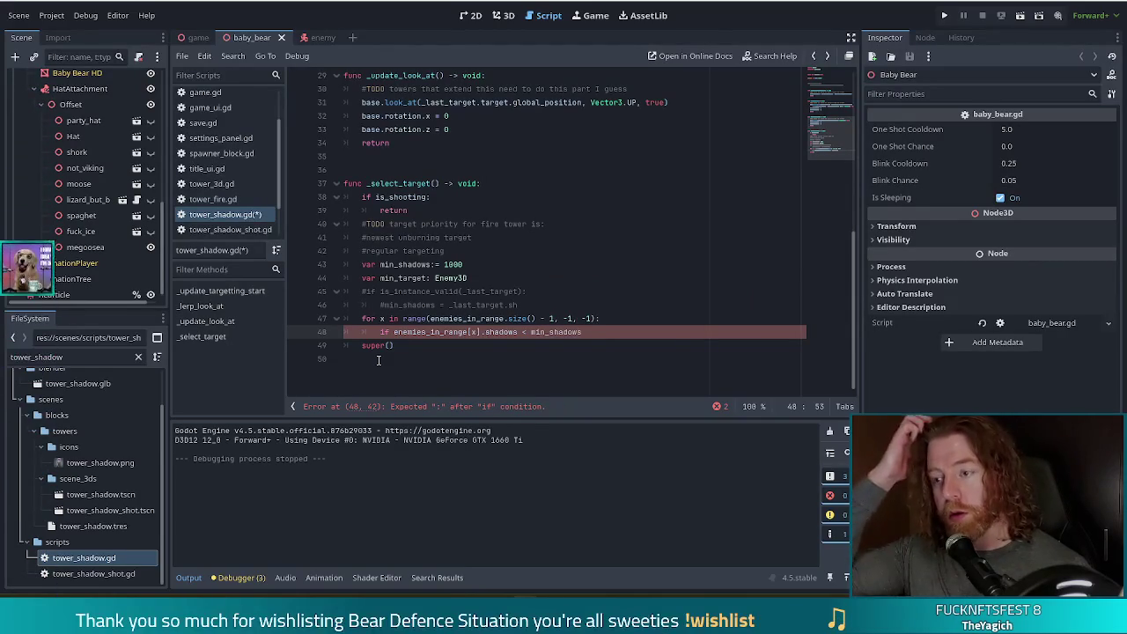
pyautogui.write(':')
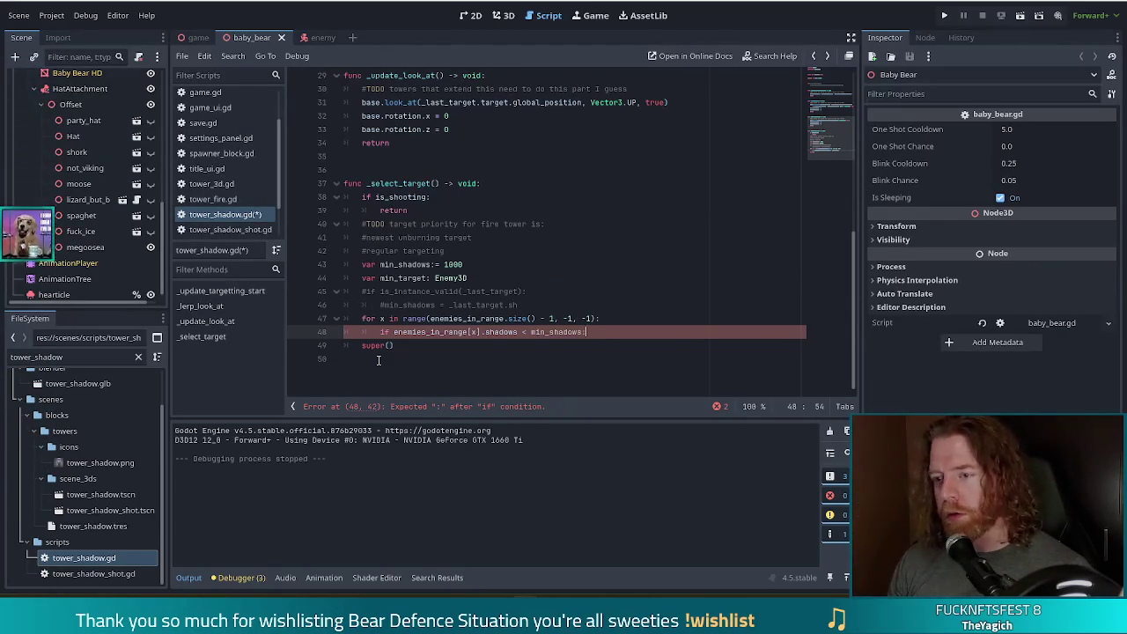
pyautogui.press('Return')
pyautogui.write('_shadows')
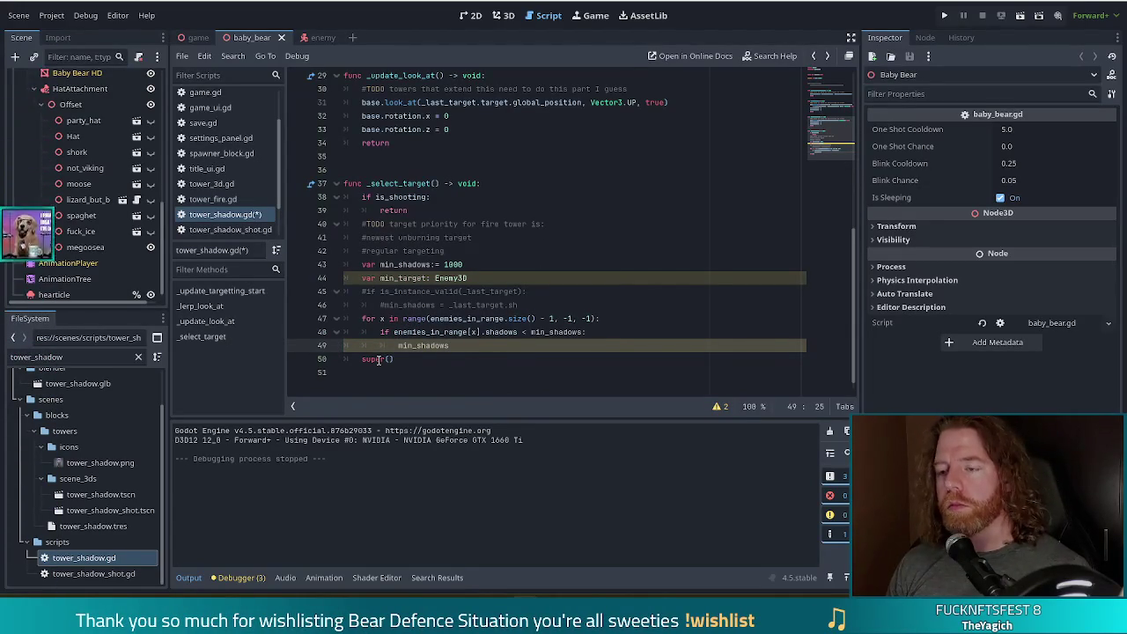
# Step: Complete the line as 'min_shadows = enemies_in_range[x].shadows'
pyautogui.write('=')
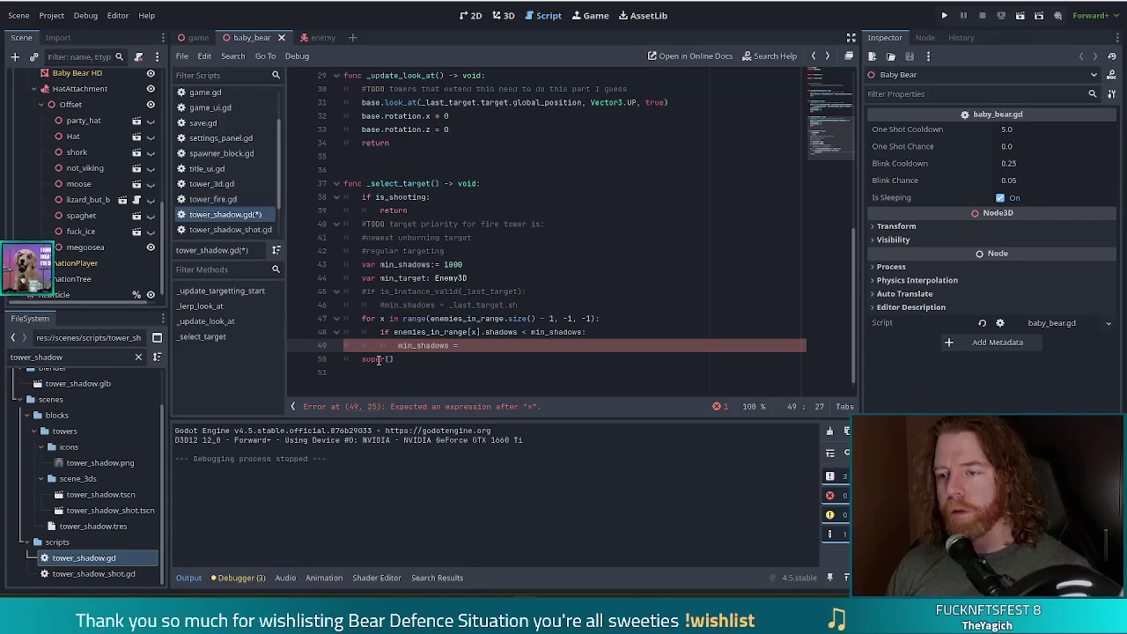
pyautogui.press('Up')
pyautogui.press('Down')
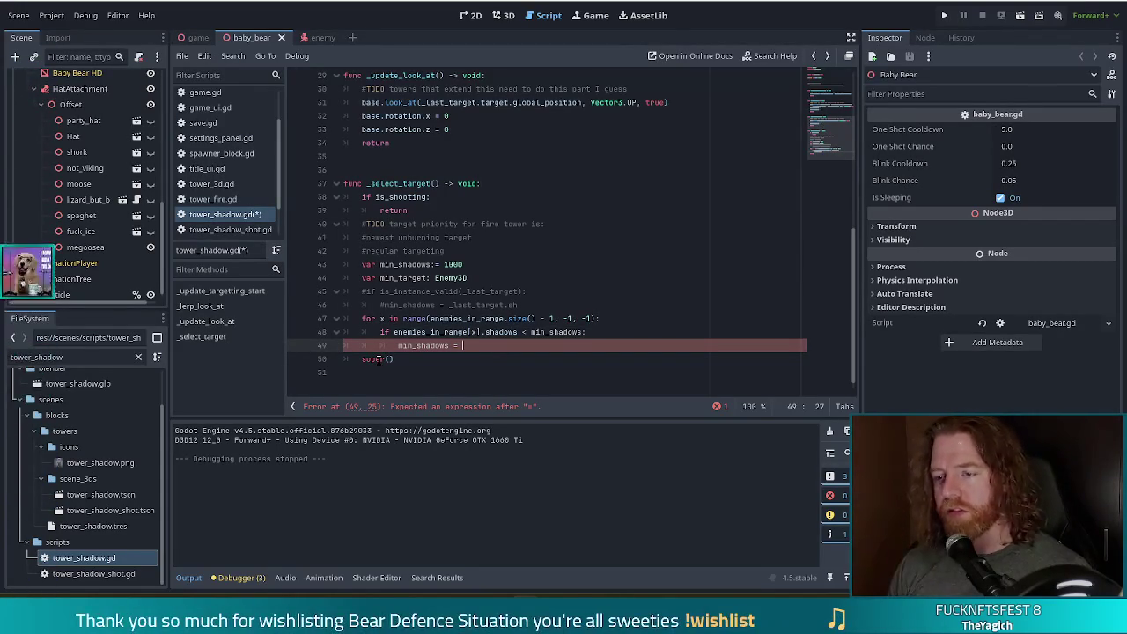
pyautogui.write('ene')
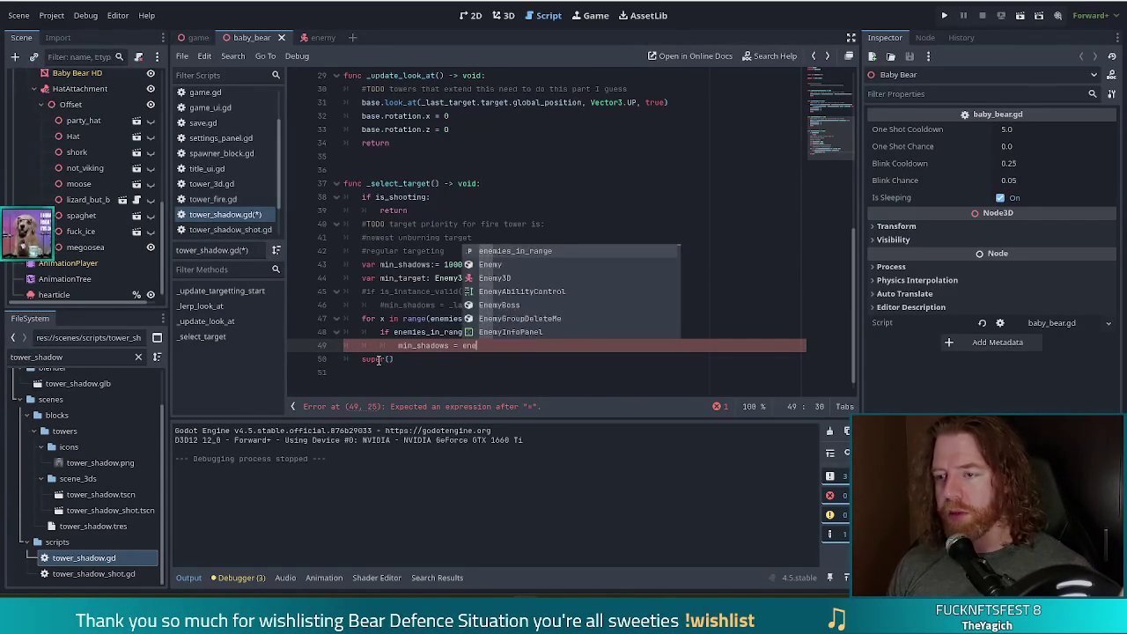
pyautogui.write('mies_in_range[x].sha')
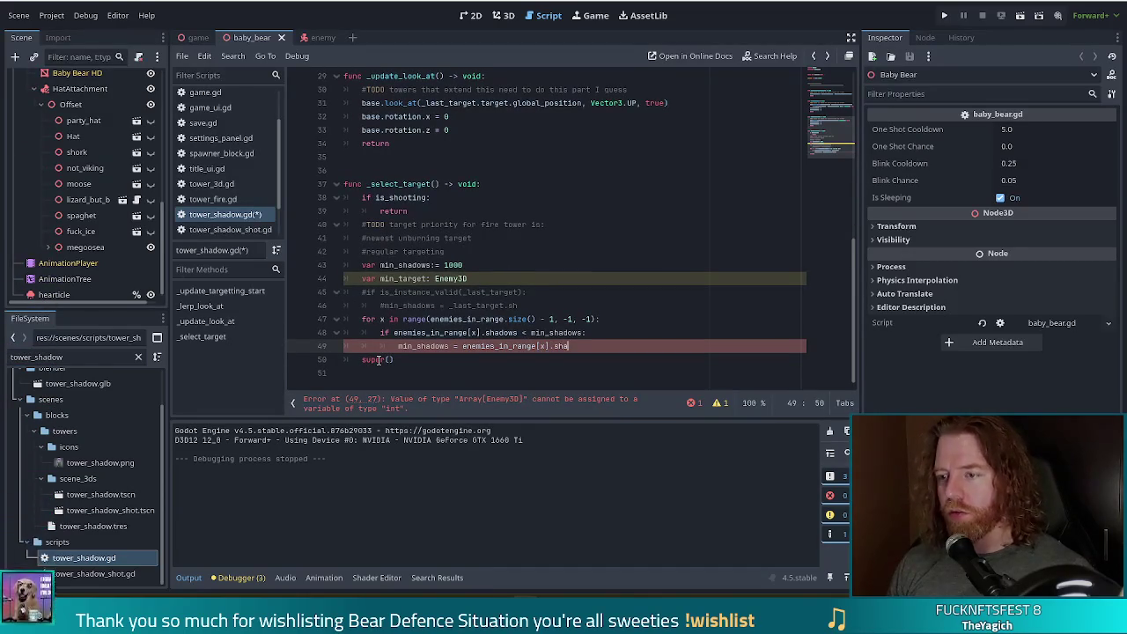
pyautogui.write('dows')
pyautogui.press('Return')
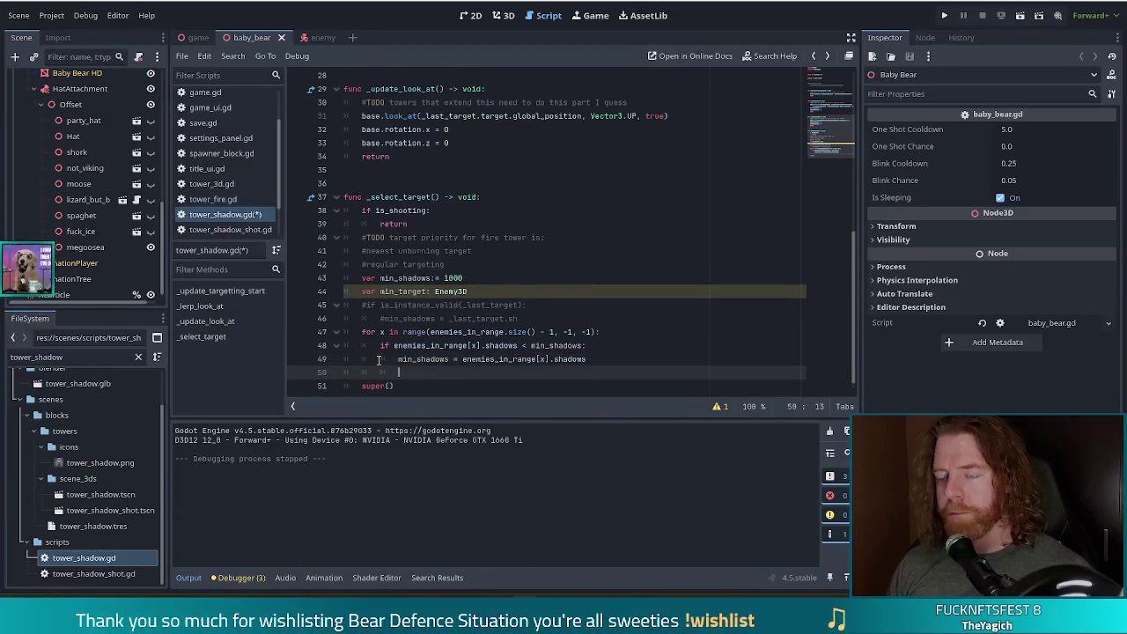
# Step: Add 'min_target = enemies_in_range[x]' beneath it, using autocomplete
pyautogui.write('min')
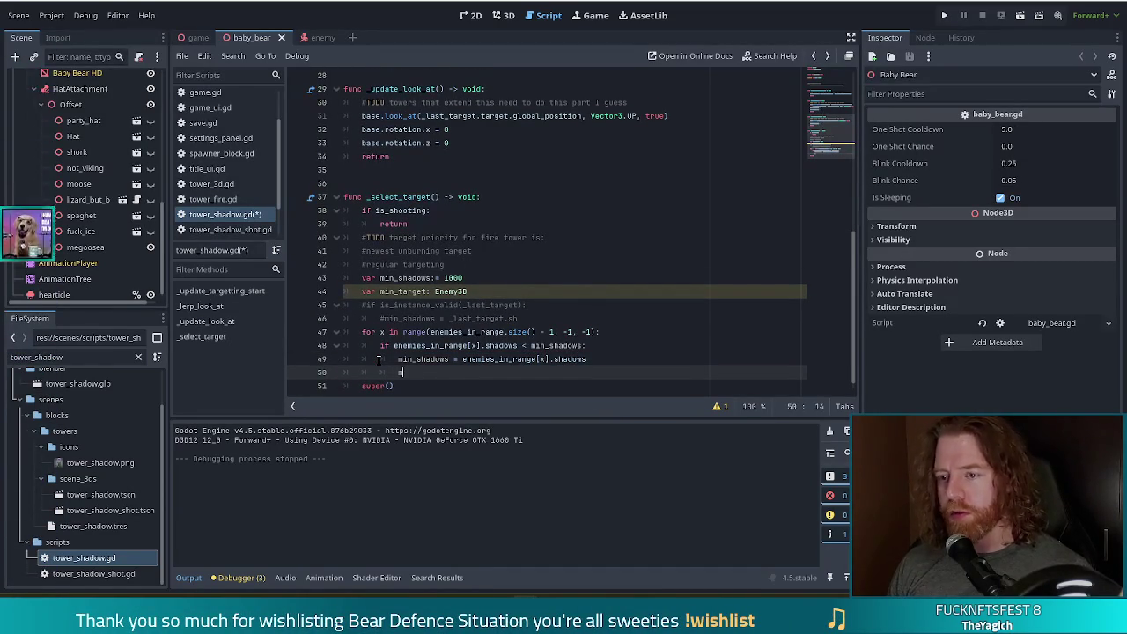
pyautogui.press('Down')
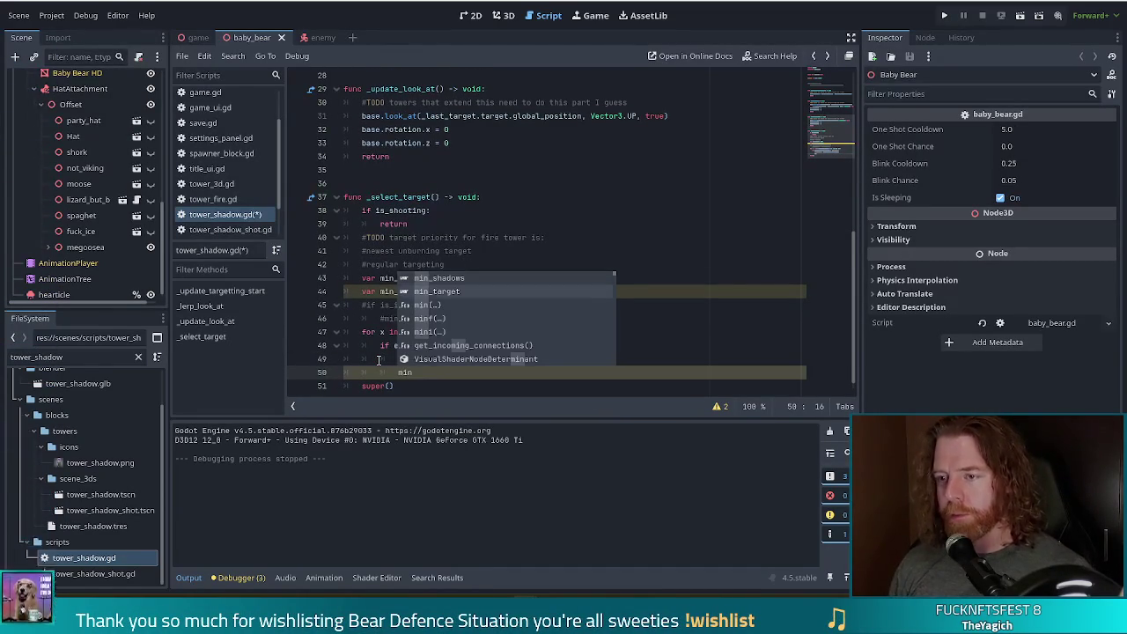
pyautogui.press('Return')
pyautogui.write('= enem')
pyautogui.press('Return')
pyautogui.write('[x]')
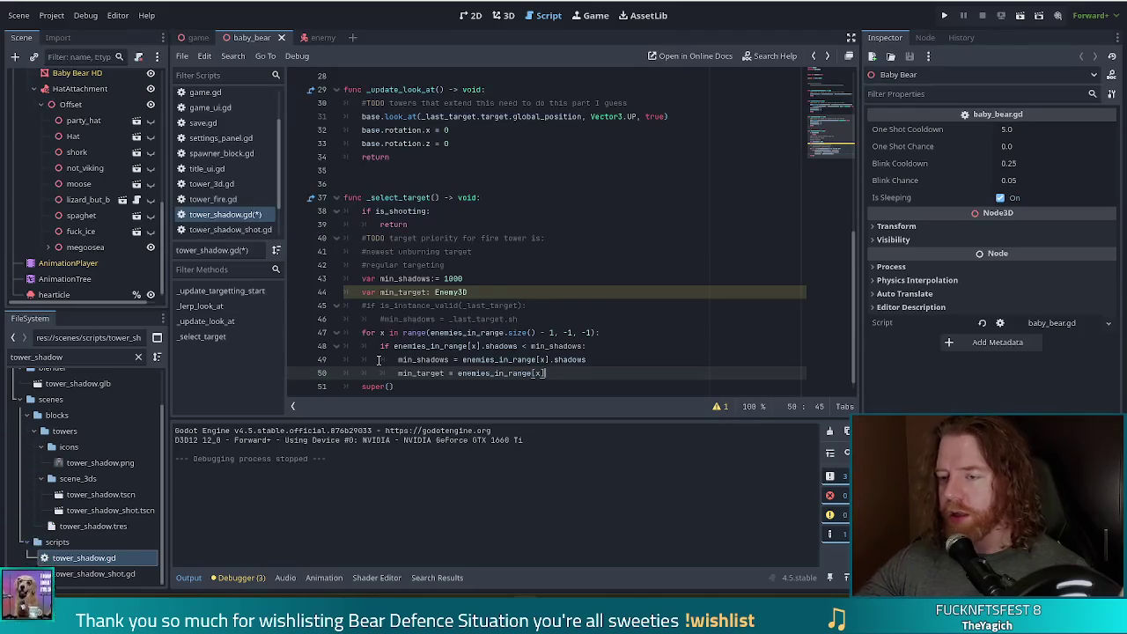
pyautogui.scroll(-1, 577, 343)
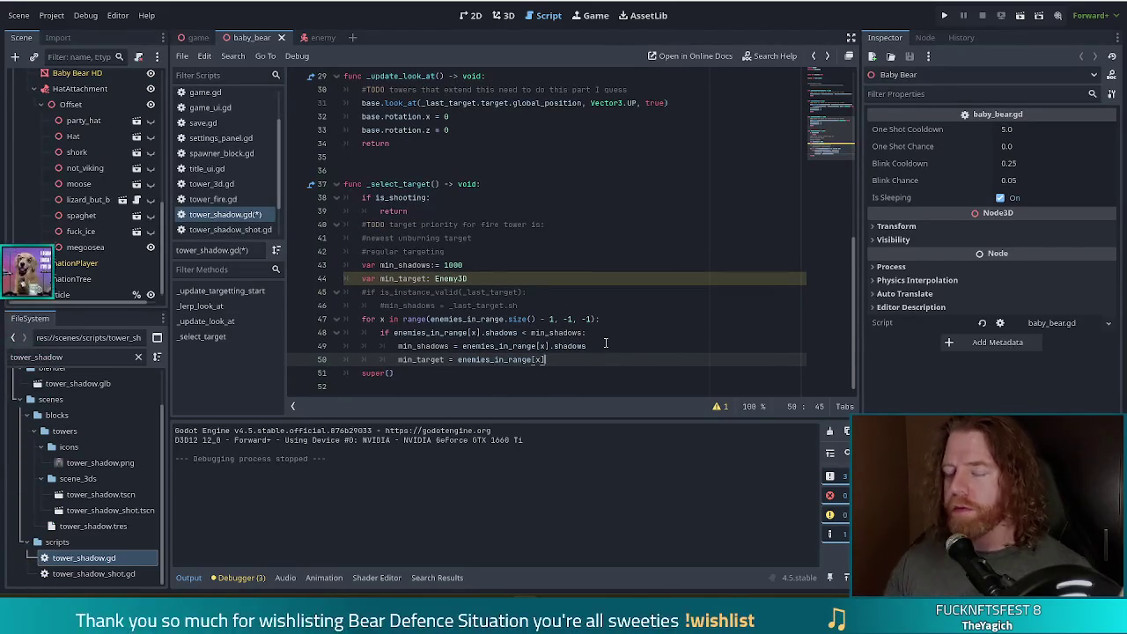
pyautogui.press('Return')
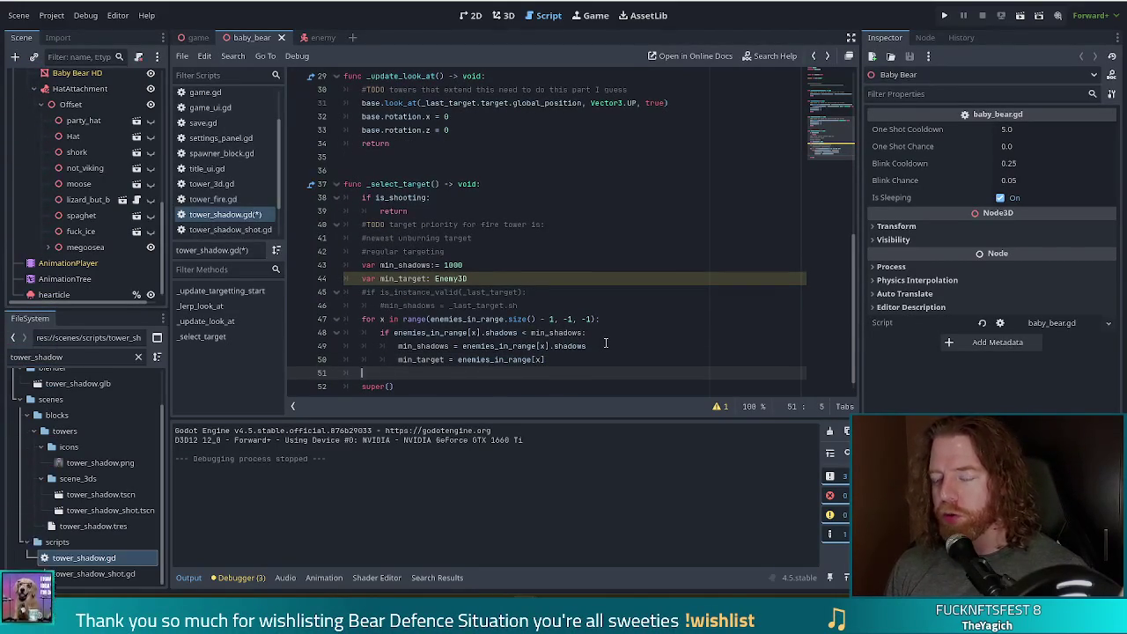
# Step: After the loop, add 'if min_target == _last_target:' with an indented 'return'
pyautogui.write('if ')
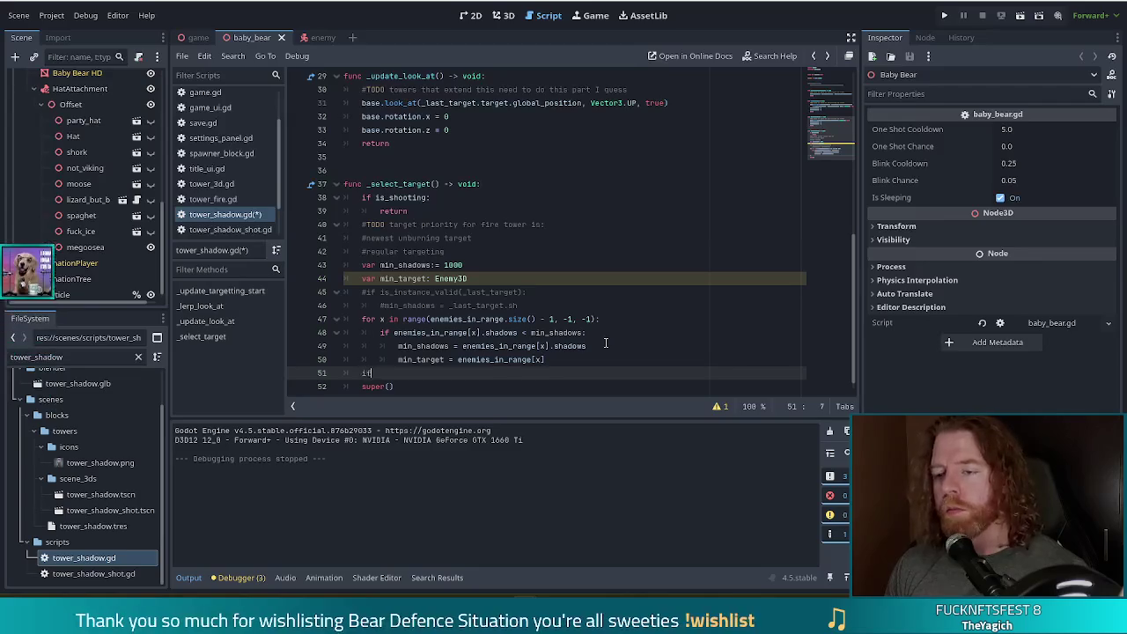
pyautogui.write('min')
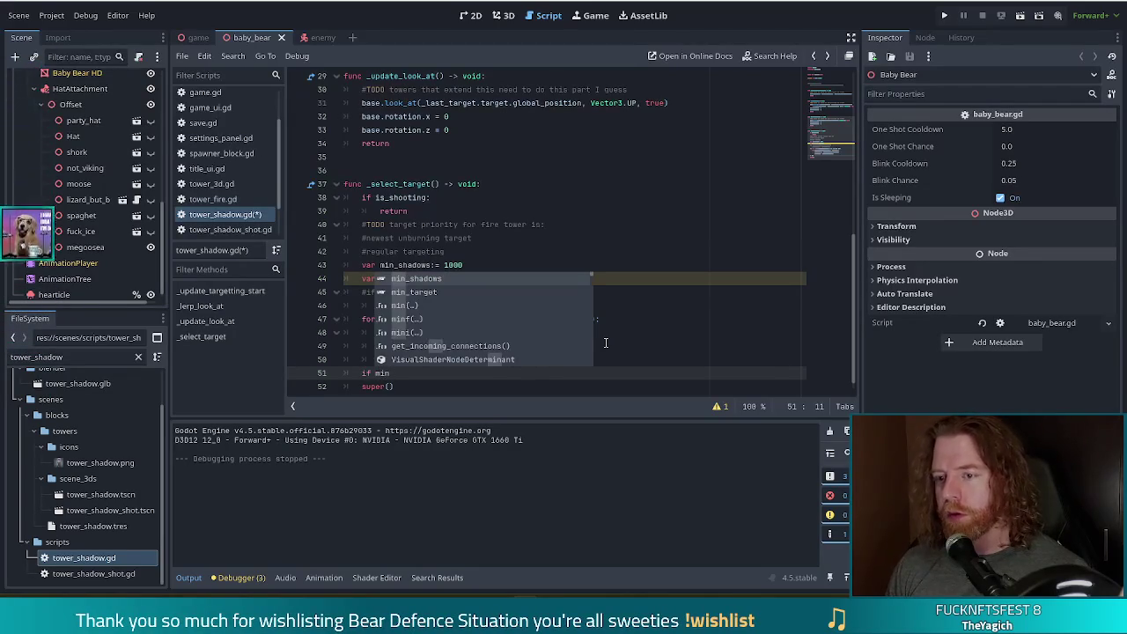
pyautogui.write('_target == ')
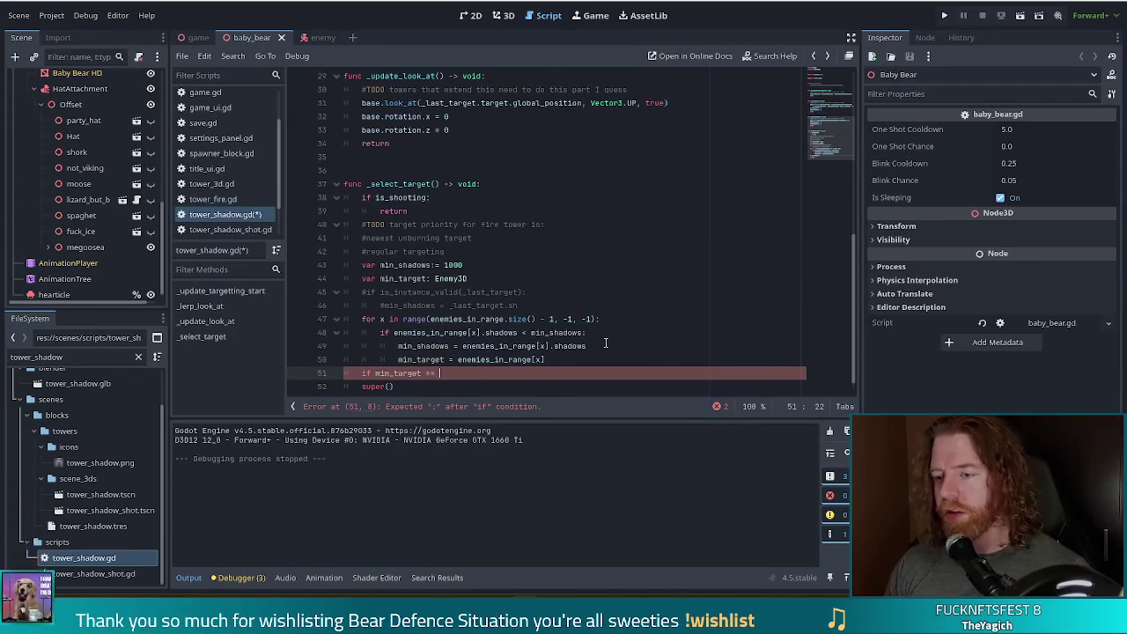
pyautogui.write('_')
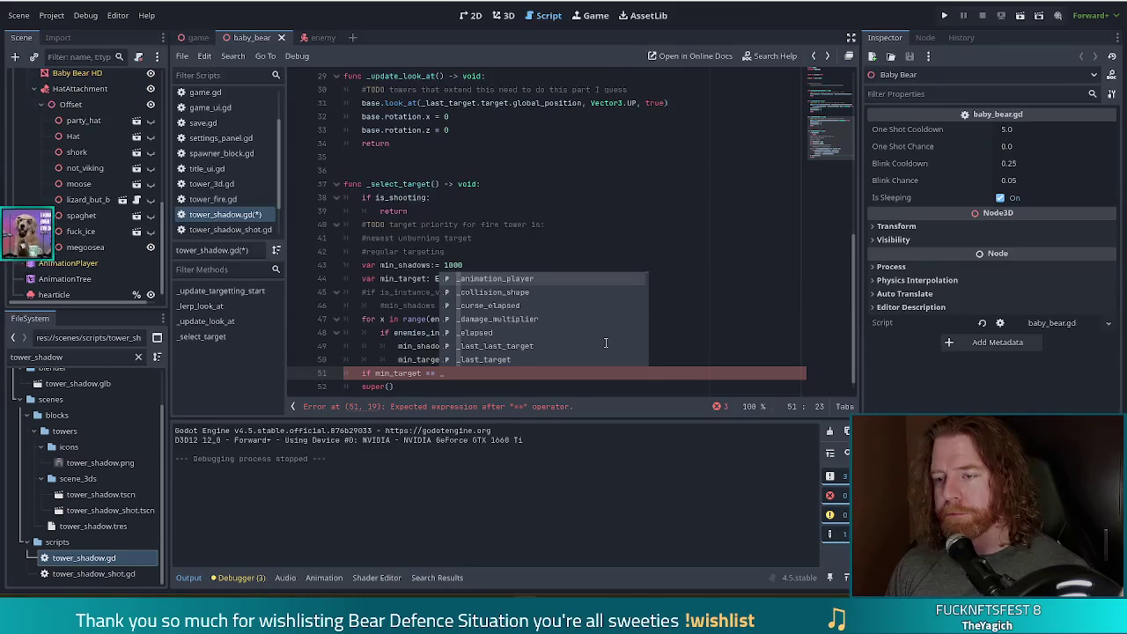
pyautogui.write('last_target')
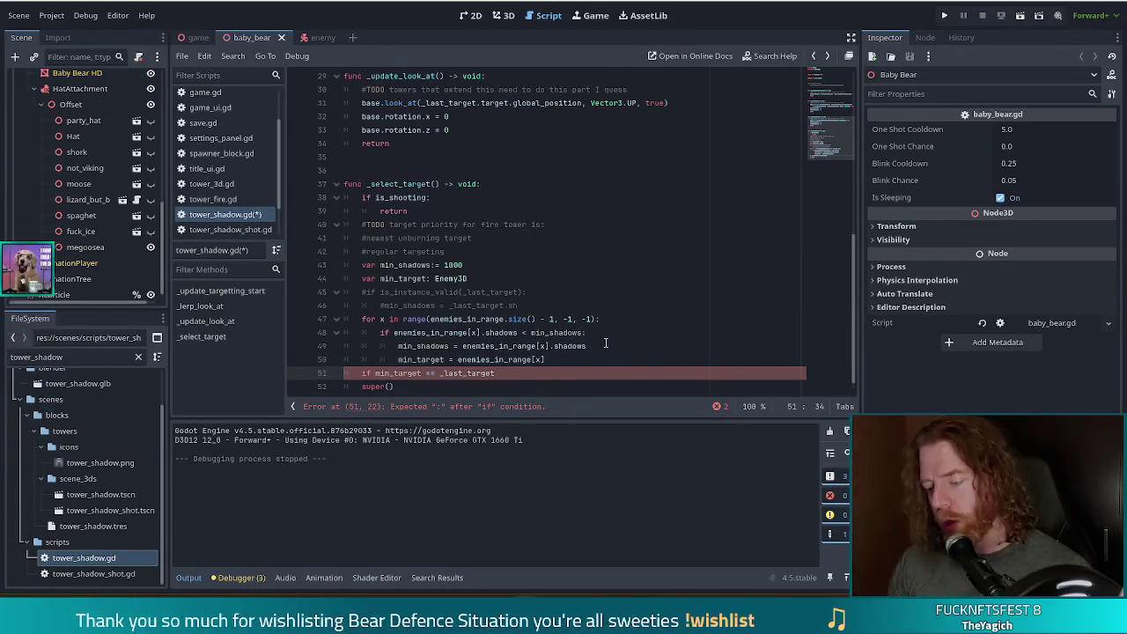
pyautogui.write(':')
pyautogui.press('Return')
pyautogui.write('r')
pyautogui.press('BackSpace')
pyautogui.write('return')
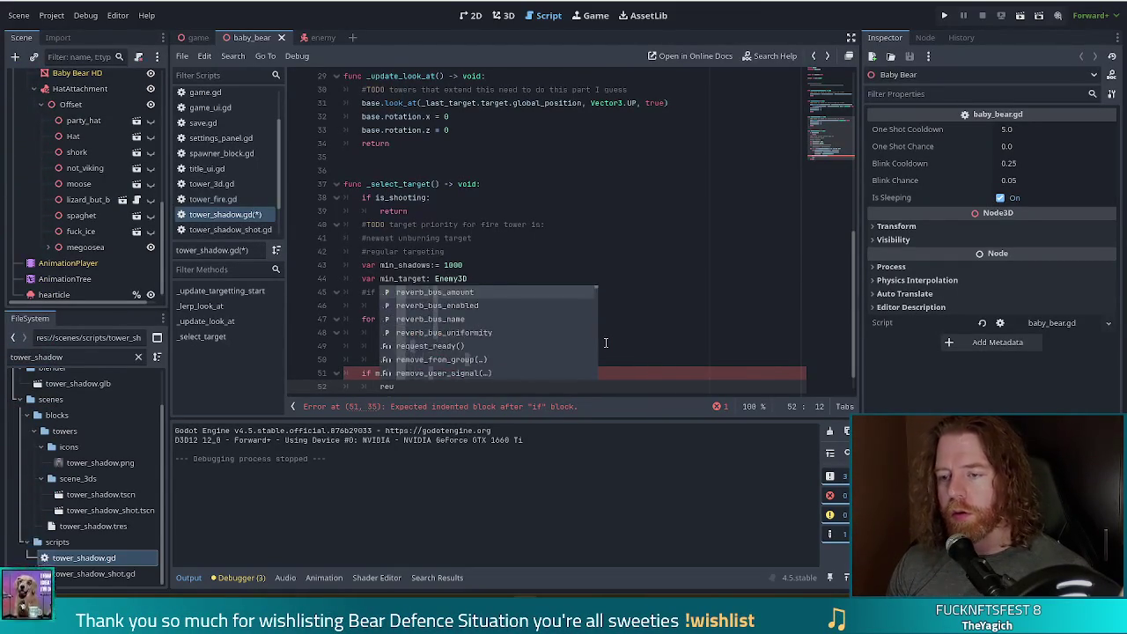
pyautogui.press('Escape')
pyautogui.scroll(-1, 493, 353)
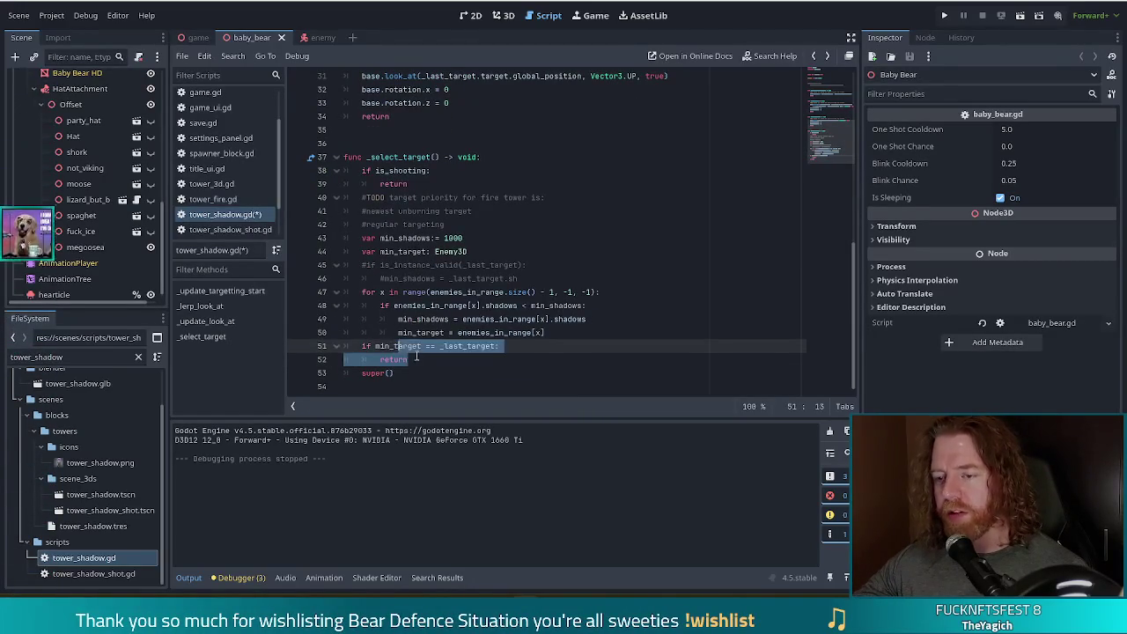
# Step: Add a new line after the return and a blank line after line 50
pyautogui.moveTo(385, 346); pyautogui.dragTo(407, 357)
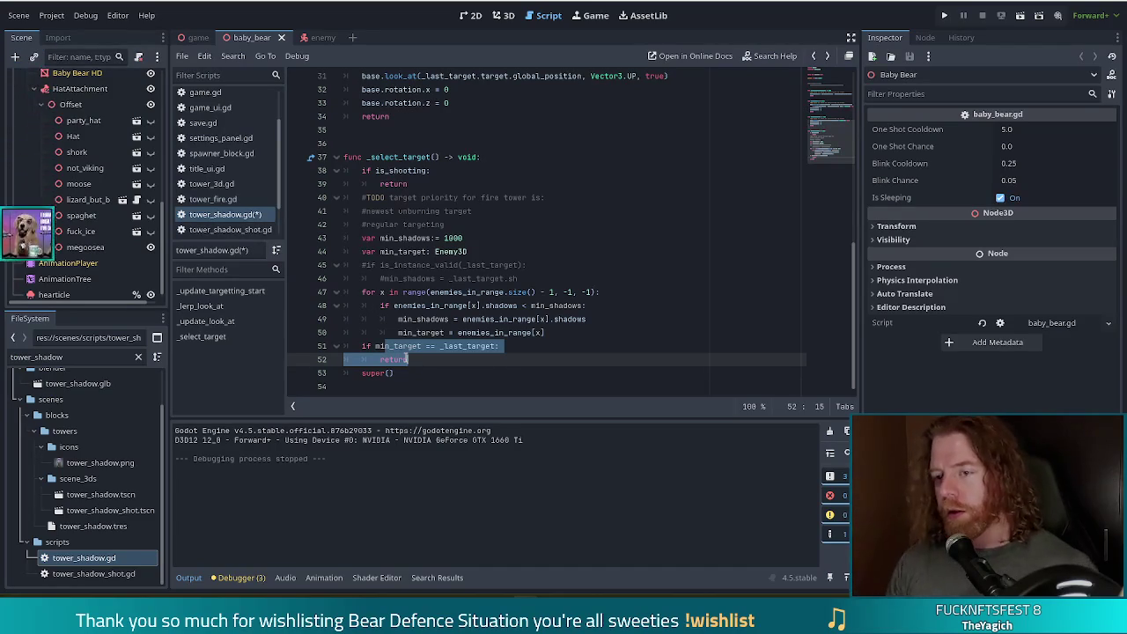
pyautogui.click(407, 358)
pyautogui.press('Return')
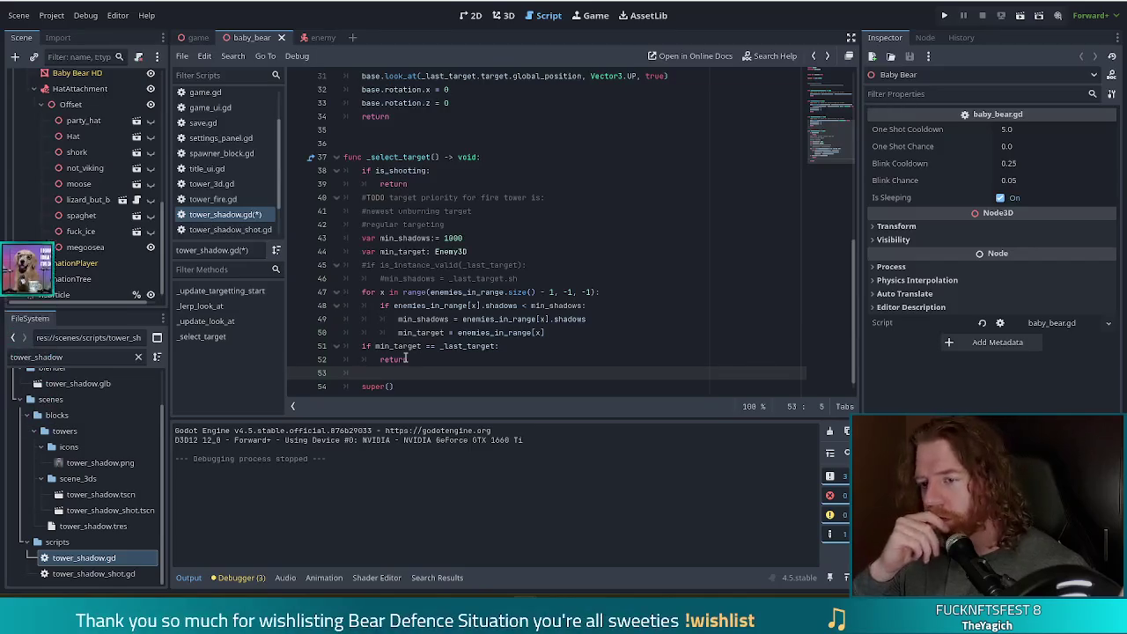
pyautogui.click(563, 332)
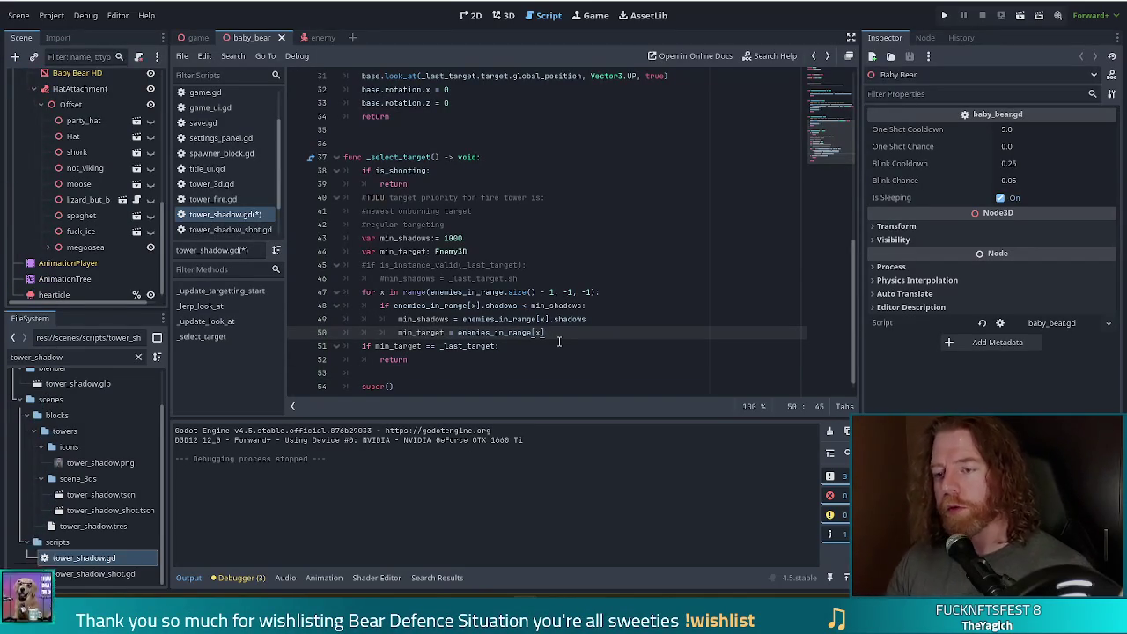
pyautogui.press('Return')
pyautogui.press('BackSpace')
pyautogui.press('BackSpace')
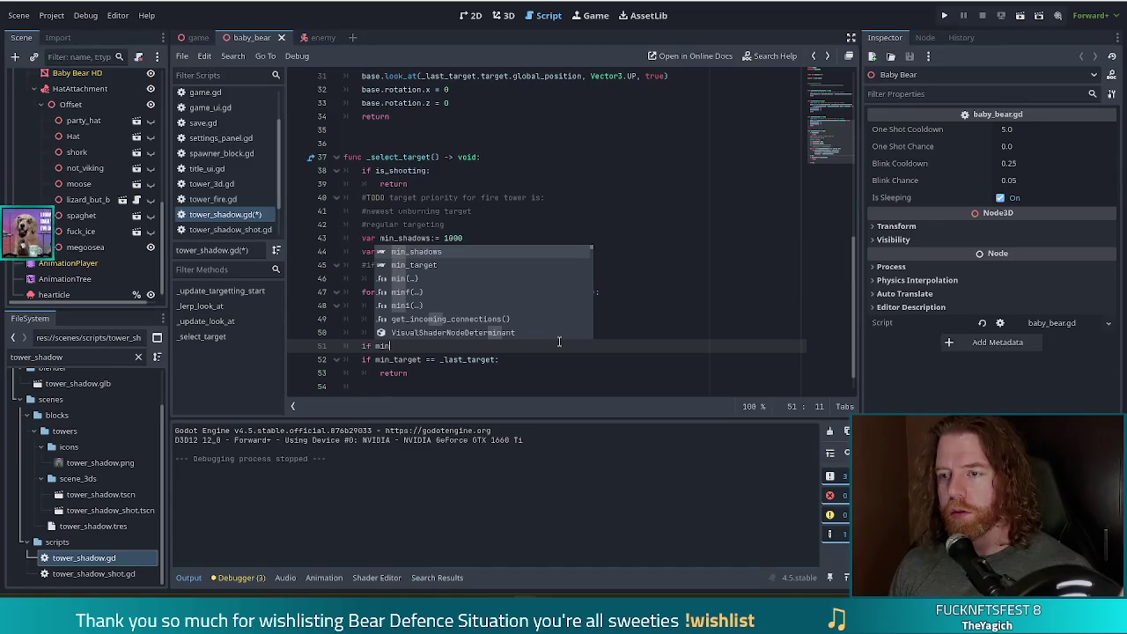
# Step: Write the null guard 'if min_target == null:' on line 51, then move to empty line 55
pyautogui.press('Down')
pyautogui.press('Return')
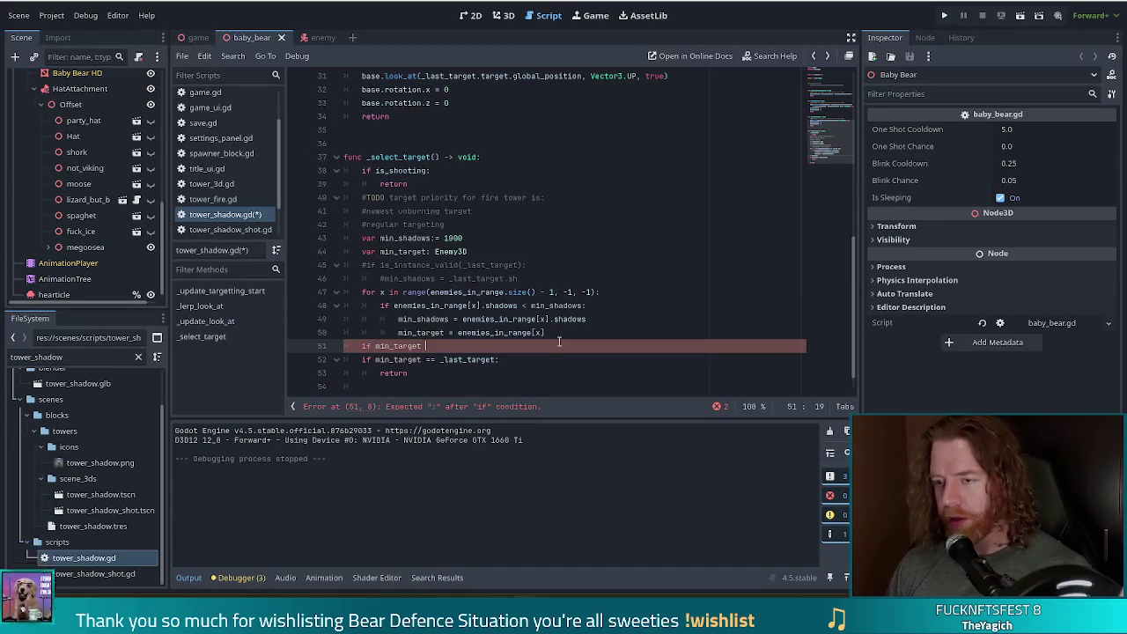
pyautogui.write('== null:')
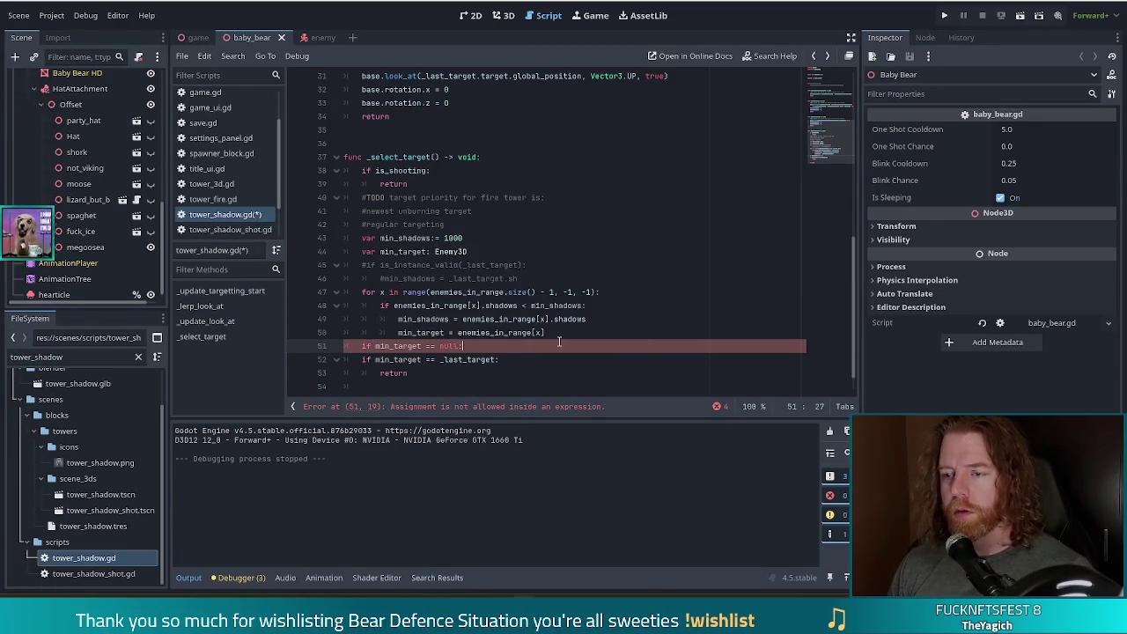
pyautogui.press('Return')
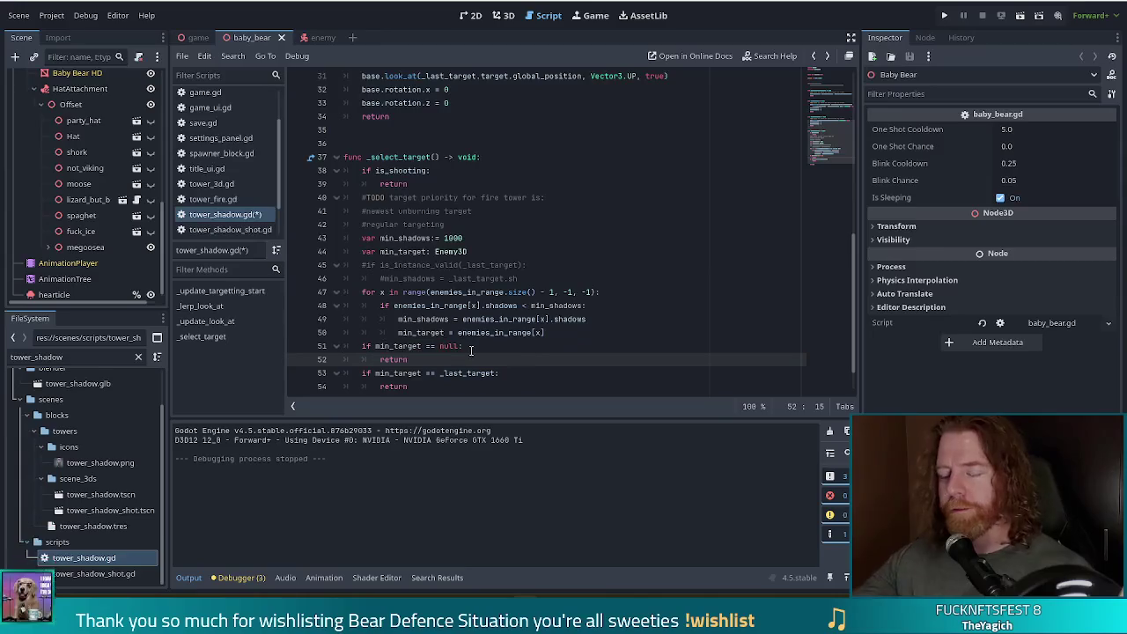
pyautogui.scroll(-1, 419, 331)
pyautogui.click(447, 346)
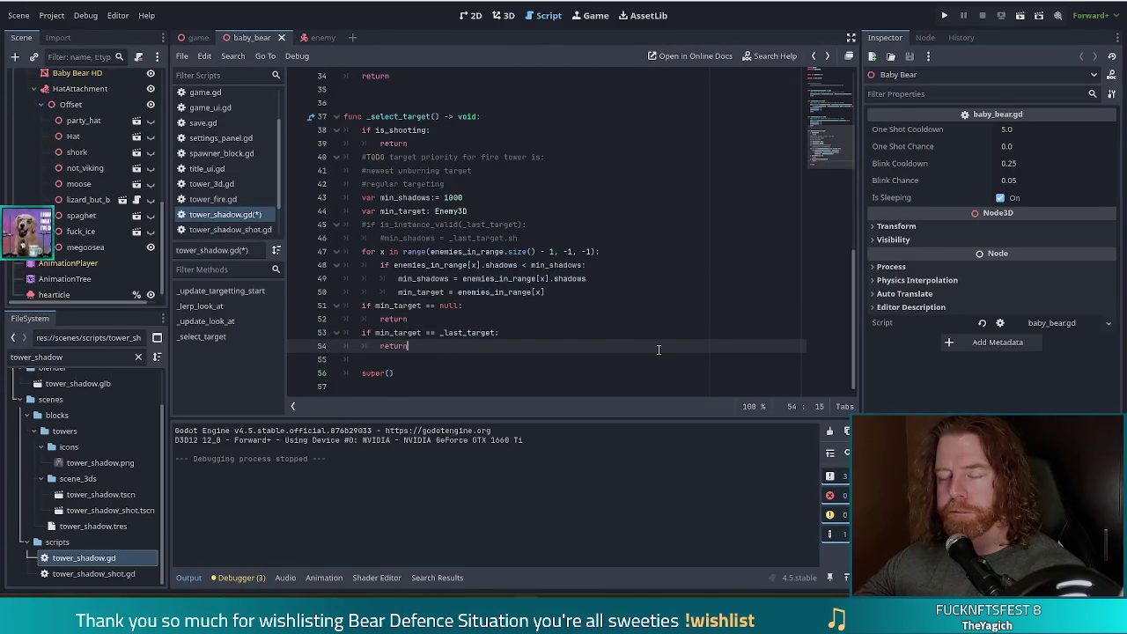
pyautogui.moveTo(373, 328)
pyautogui.mouseDown()
pyautogui.moveTo(387, 309)
pyautogui.moveTo(414, 339)
pyautogui.mouseUp()
pyautogui.click(425, 346)
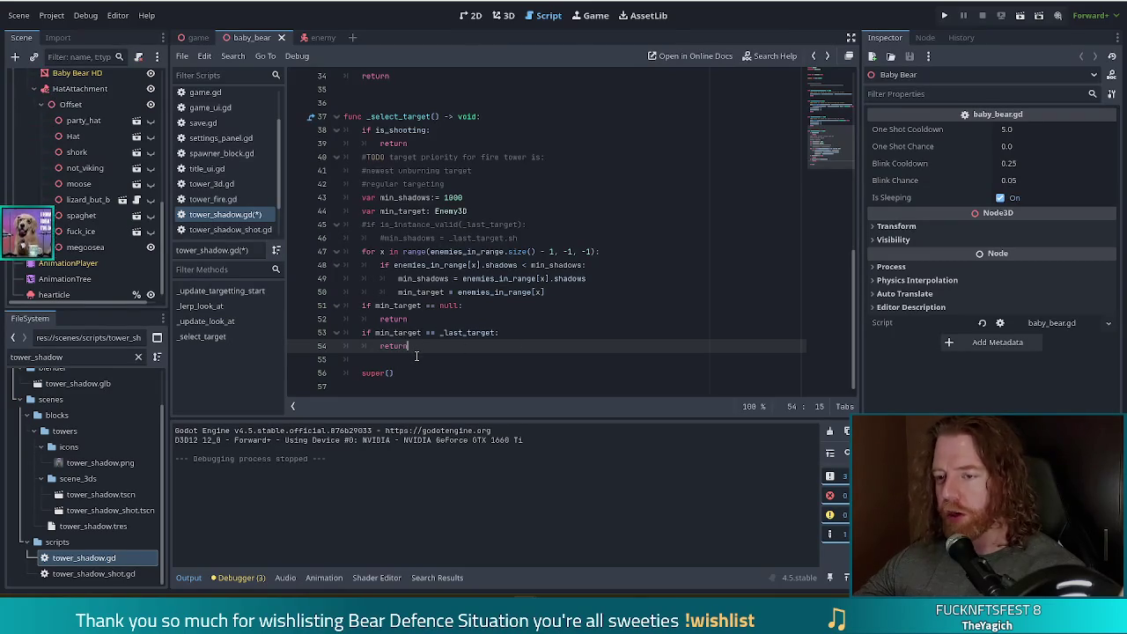
pyautogui.click(416, 356)
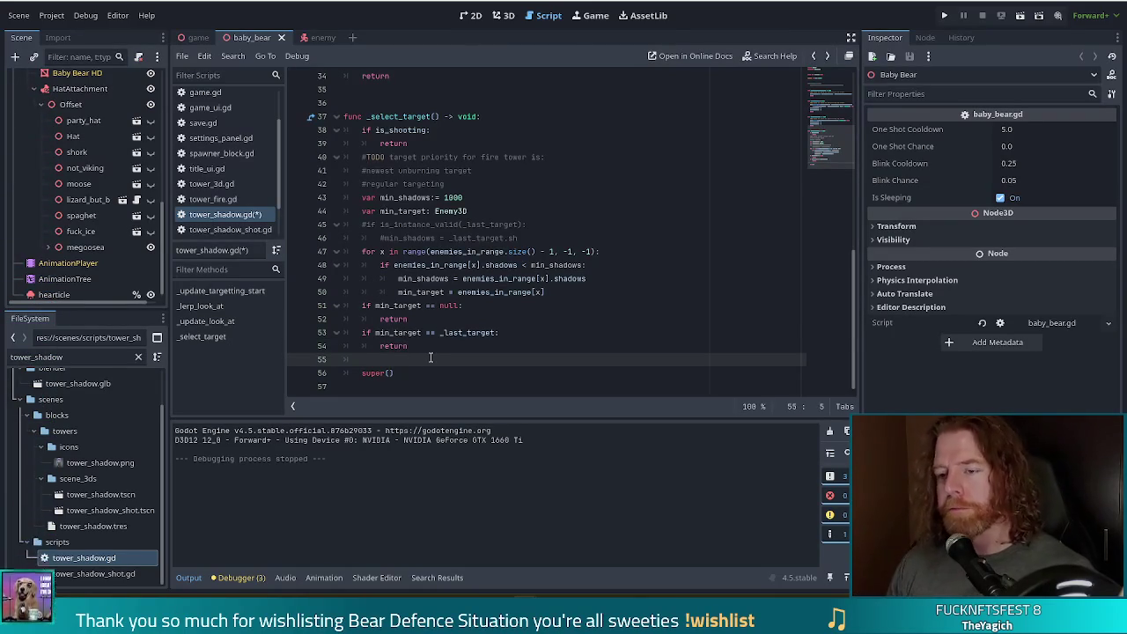
# Step: Begin line 55 as 'if min_target.shadows <=' using autocomplete suggestions
pyautogui.write('if min_')
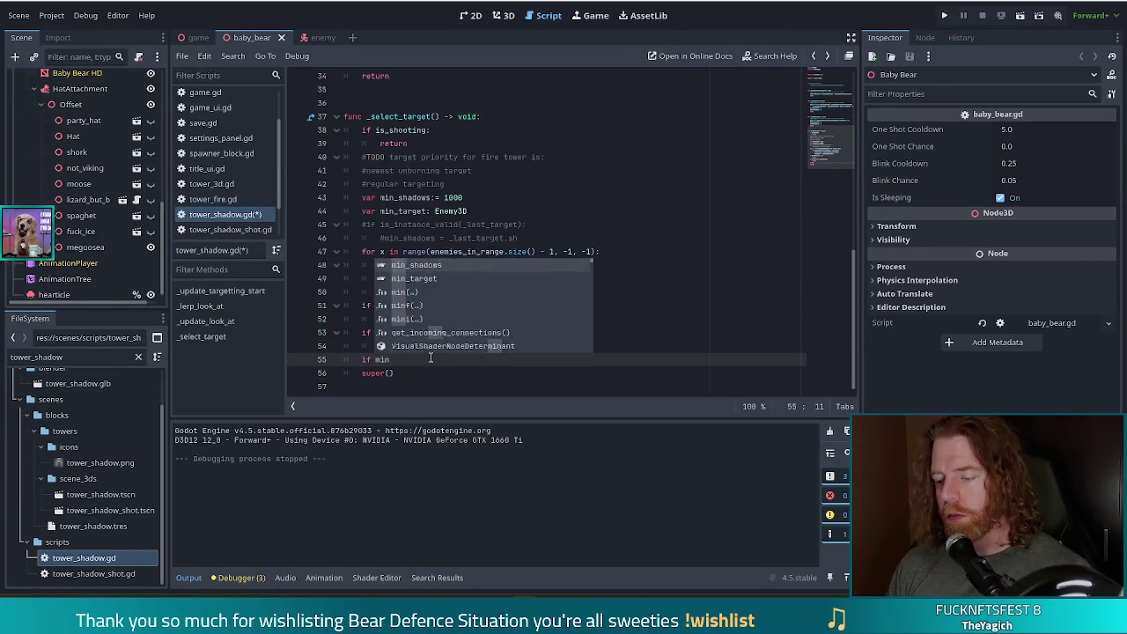
pyautogui.press('Down')
pyautogui.press('Return')
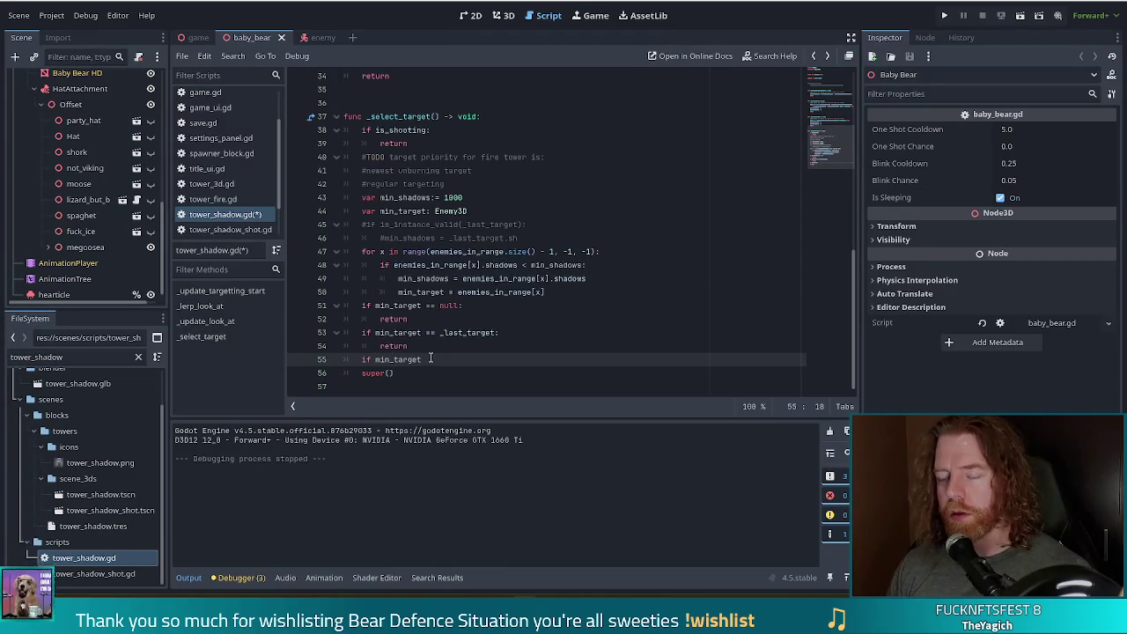
pyautogui.write('.shadows')
pyautogui.press('Return')
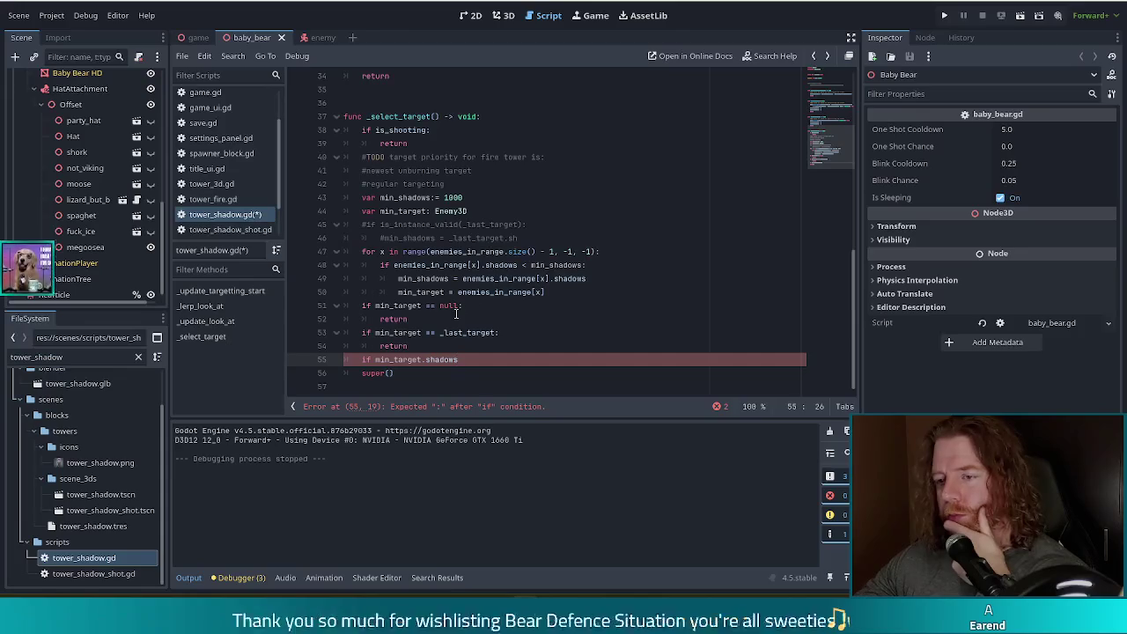
pyautogui.click(498, 333)
pyautogui.click(481, 361)
pyautogui.write('<=')
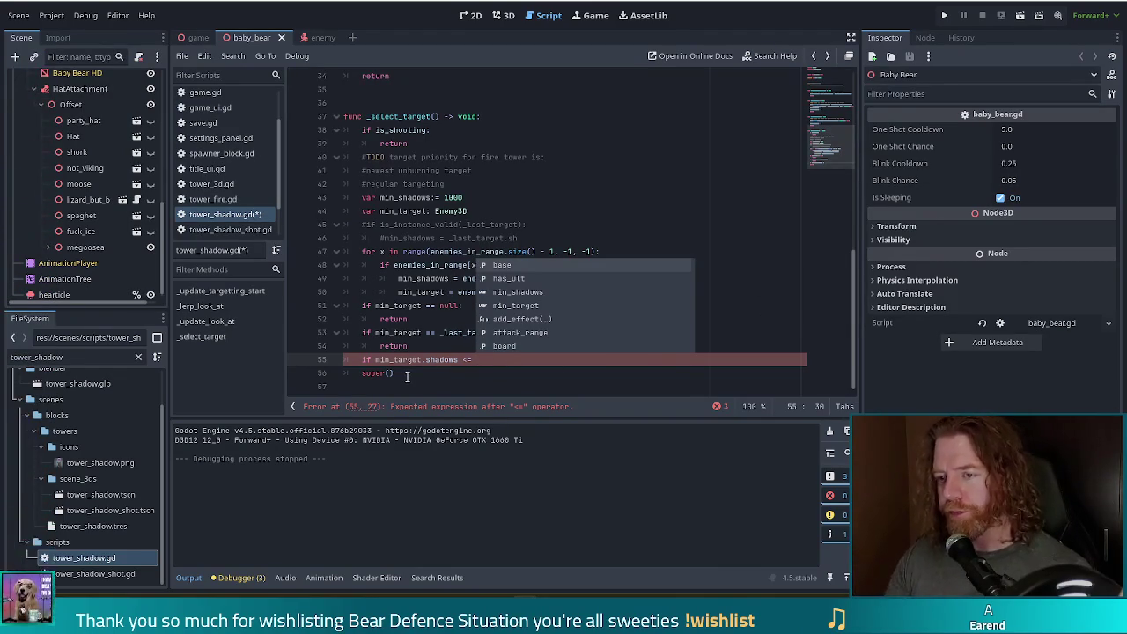
# Step: Finish the condition with '_last_target.shadows:' and assign '_last_target = min_target' beneath it
pyautogui.write('_last')
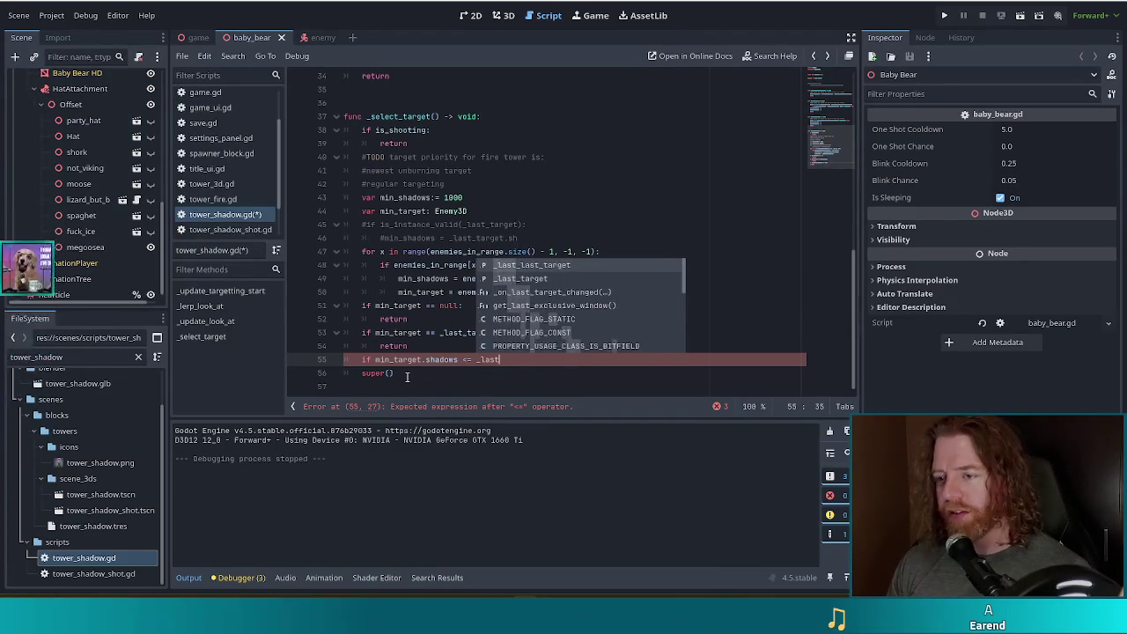
pyautogui.write('_target.sha')
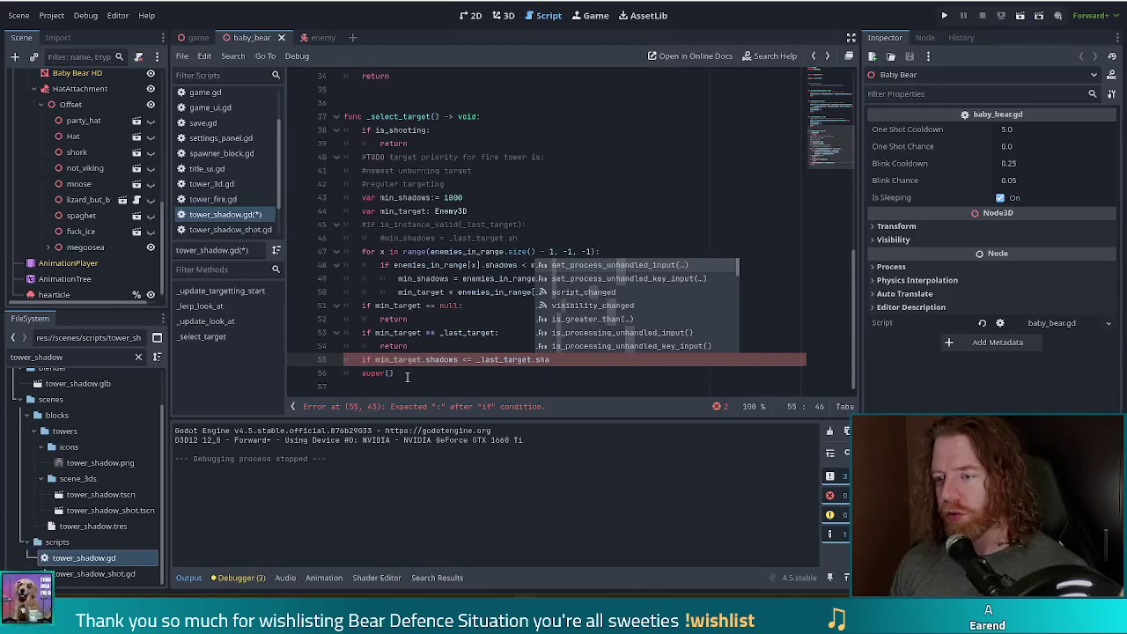
pyautogui.write('dows')
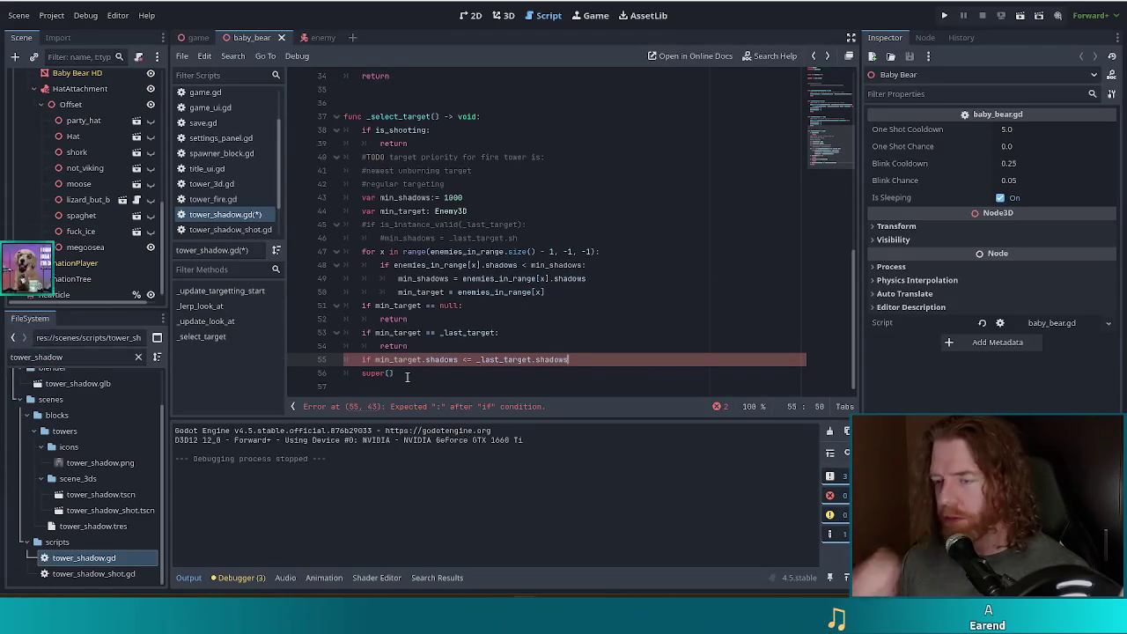
pyautogui.write(':')
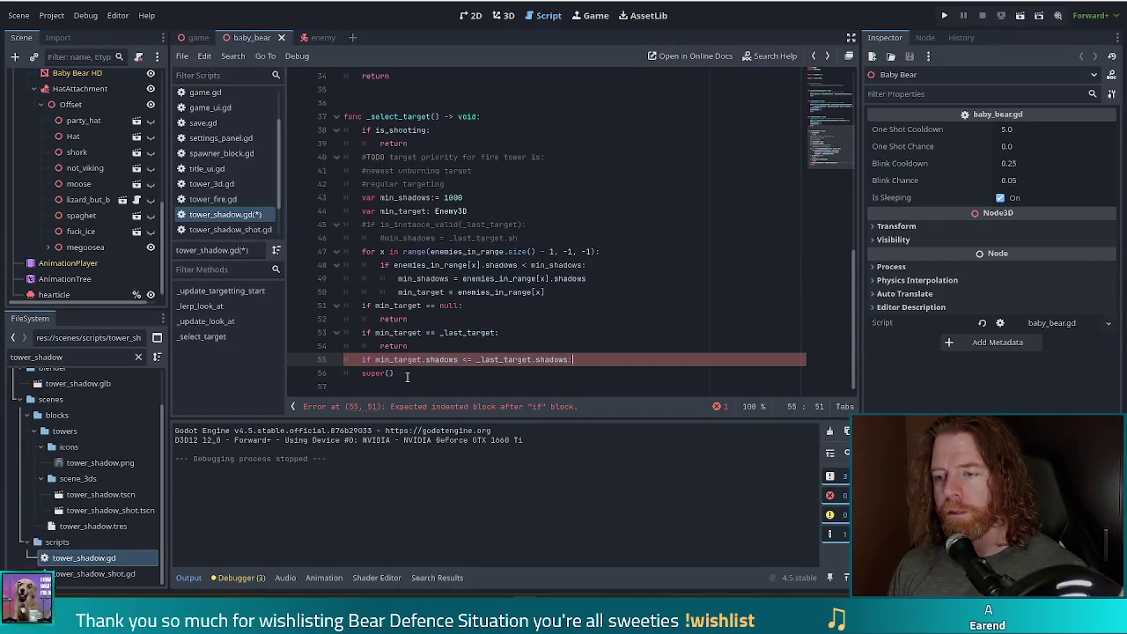
pyautogui.press('Return')
pyautogui.write('_las')
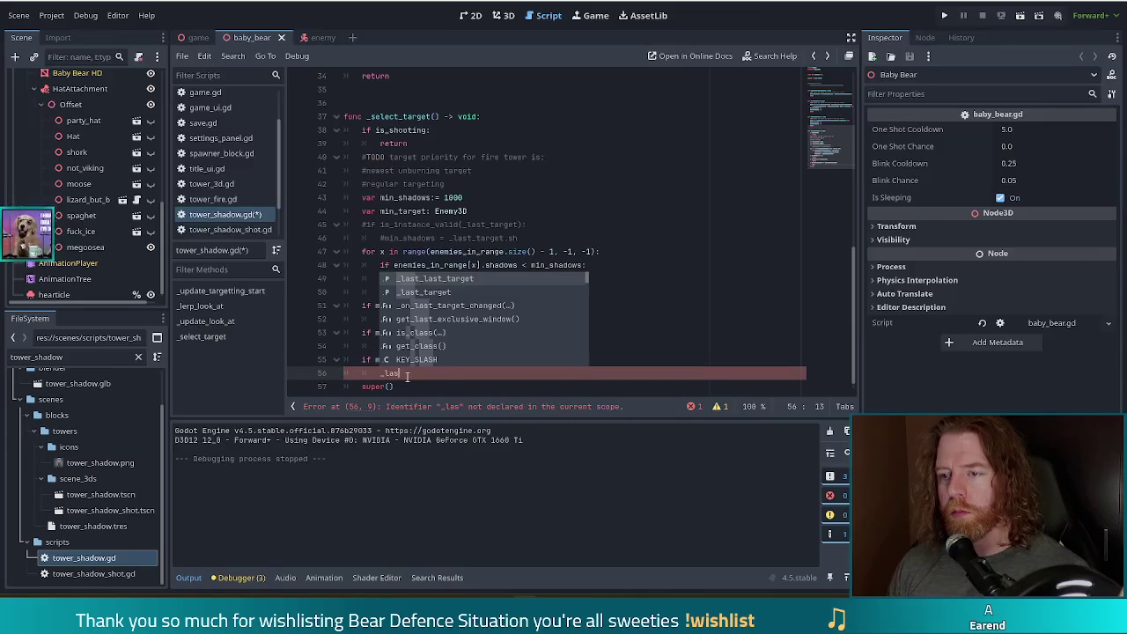
pyautogui.press('Down')
pyautogui.press('Return')
pyautogui.write('= ')
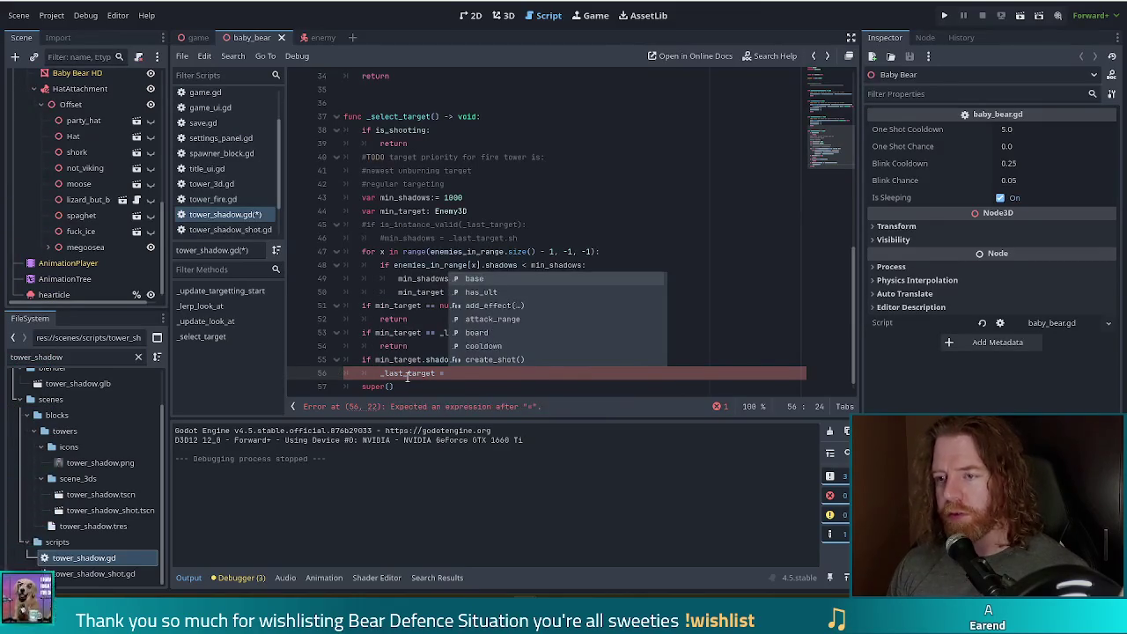
pyautogui.write('min_target')
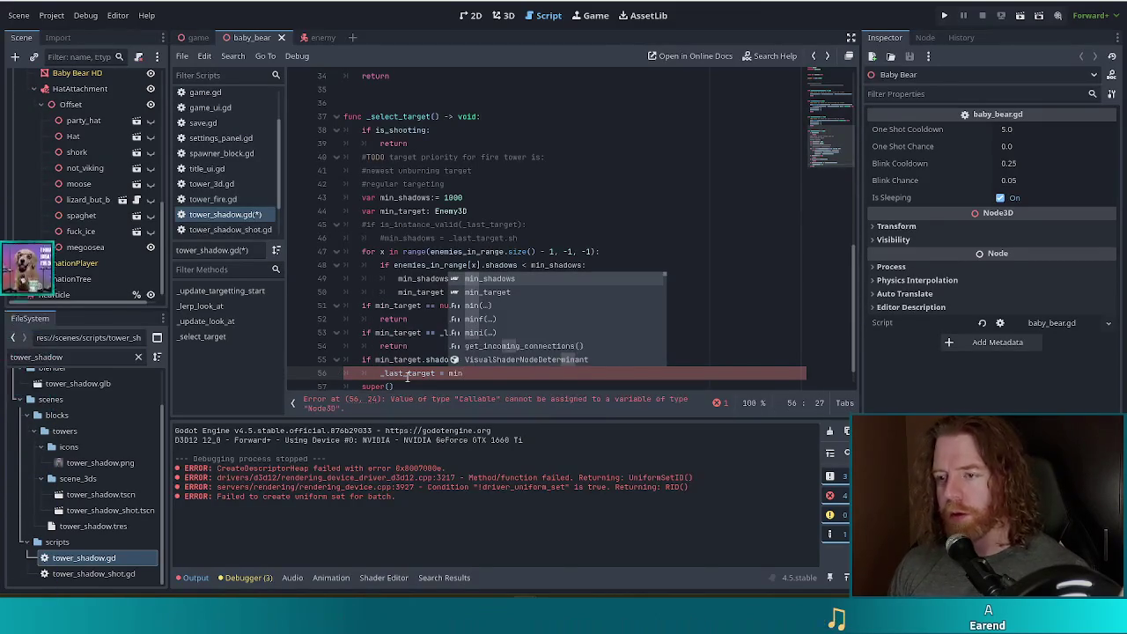
pyautogui.click(469, 344)
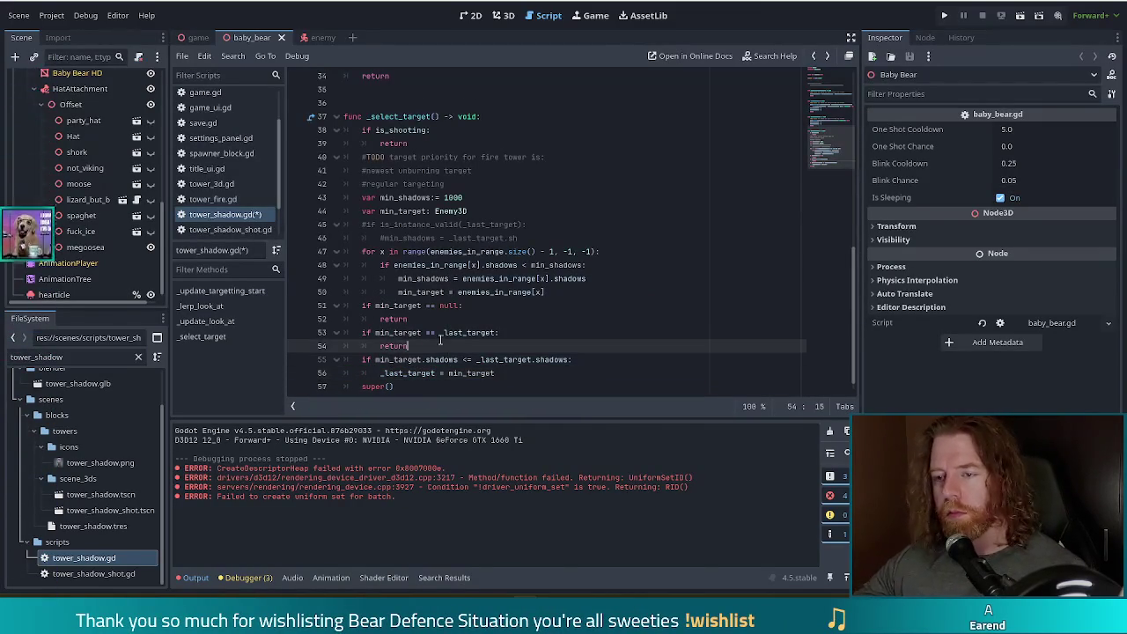
pyautogui.scroll(-1, 472, 326)
# Step: Delete the trailing super() call at the end of _select_target and save tower_shadow.gd
pyautogui.click(424, 372)
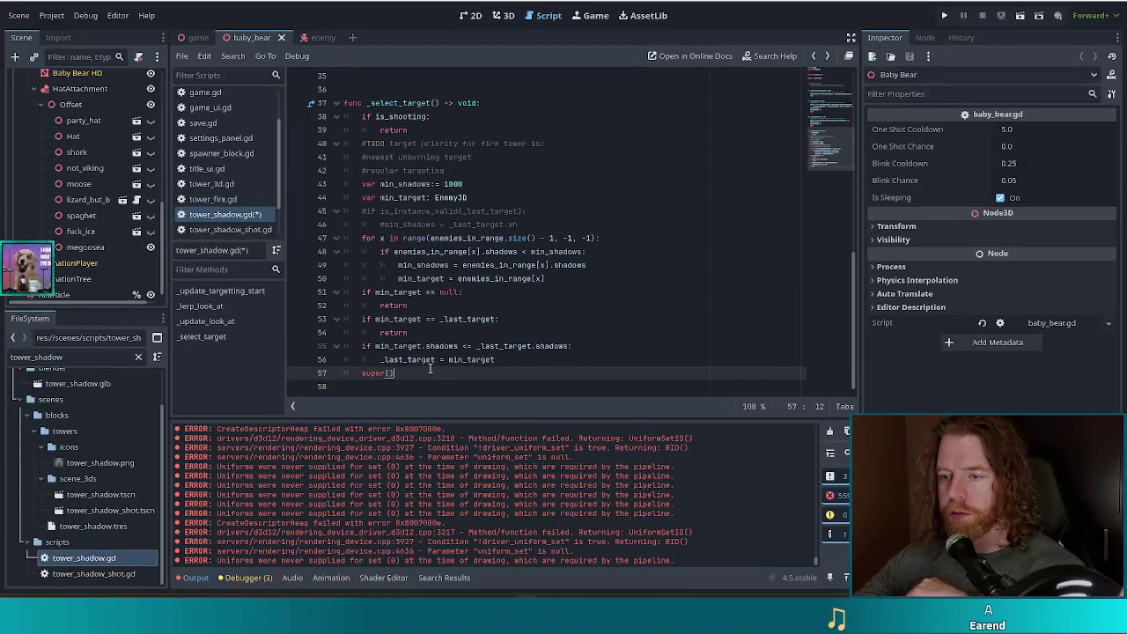
pyautogui.moveTo(424, 372); pyautogui.dragTo(524, 363)
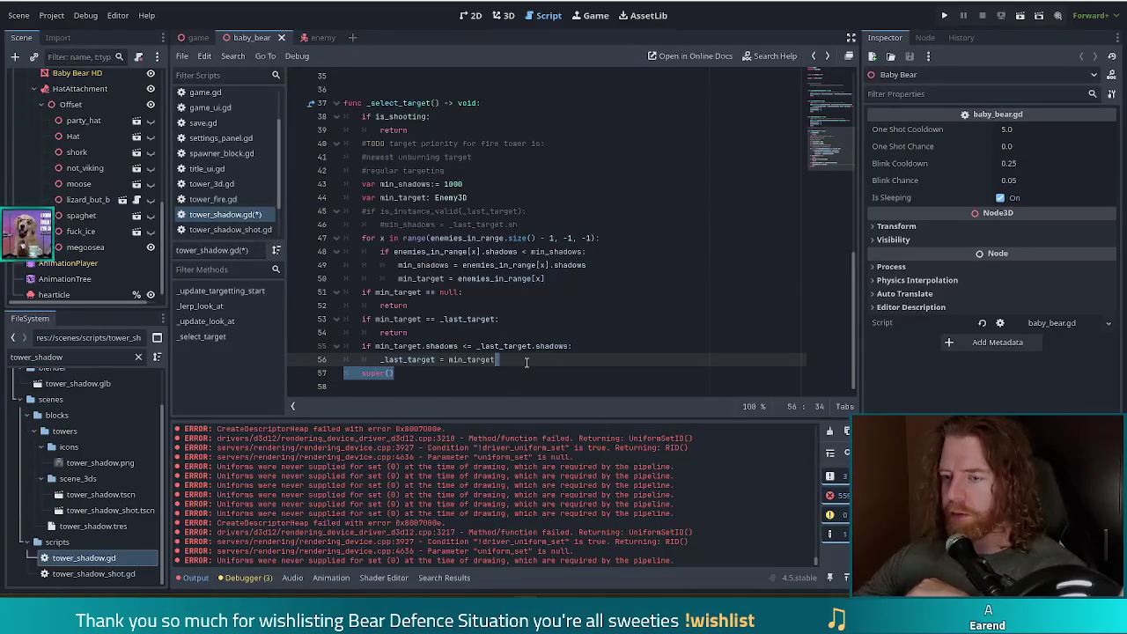
pyautogui.press('BackSpace')
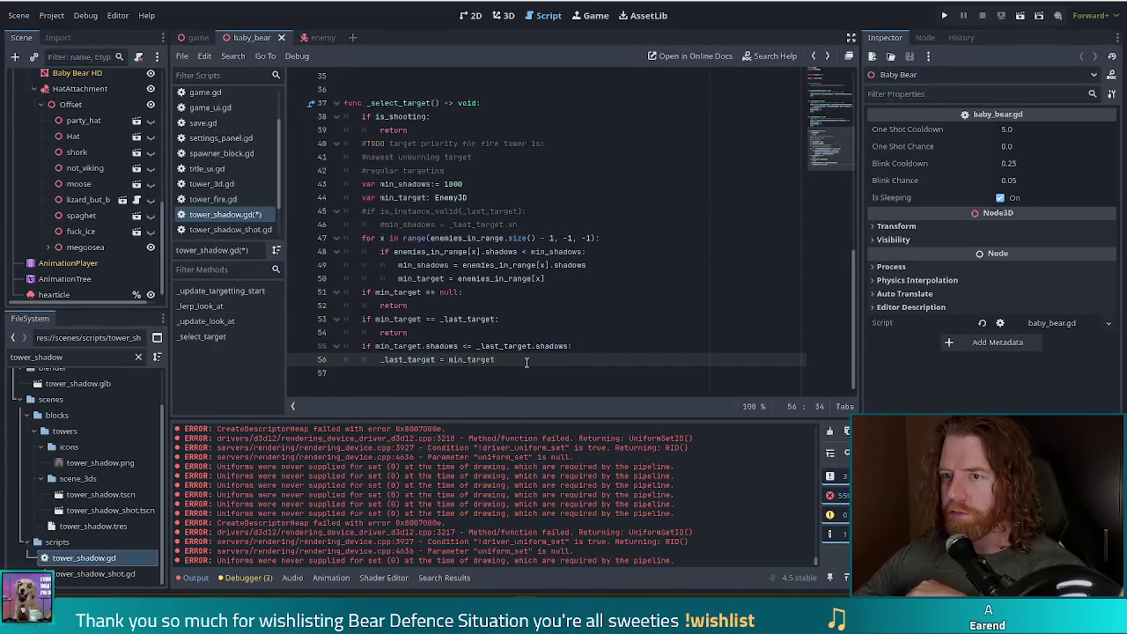
pyautogui.click(461, 279)
pyautogui.hotkey('ctrl', 's')
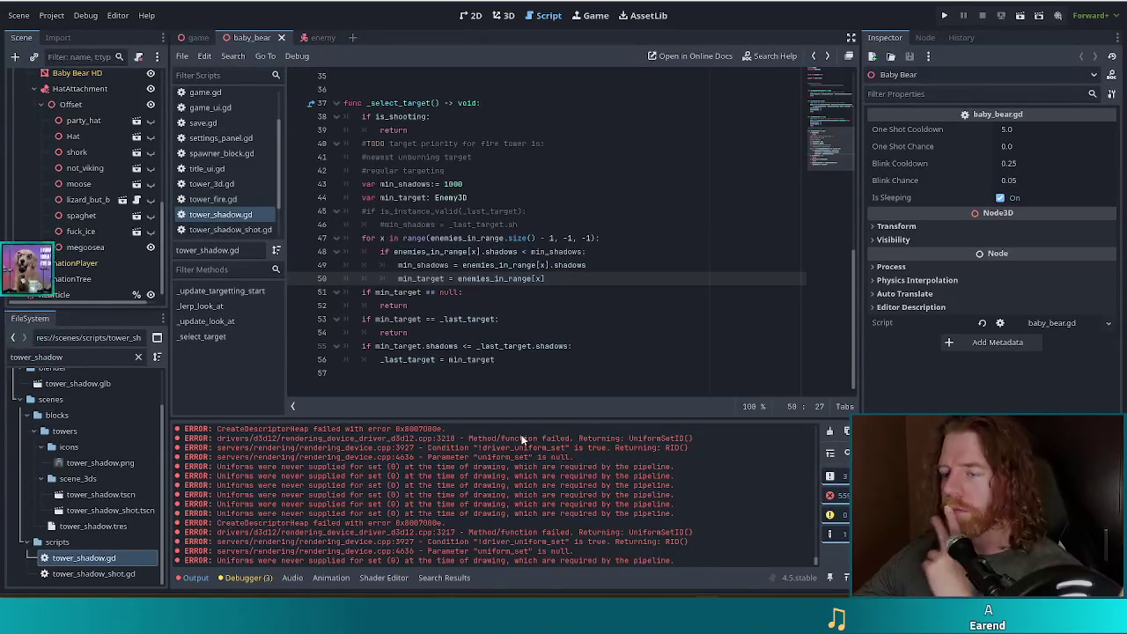
pyautogui.click(492, 306)
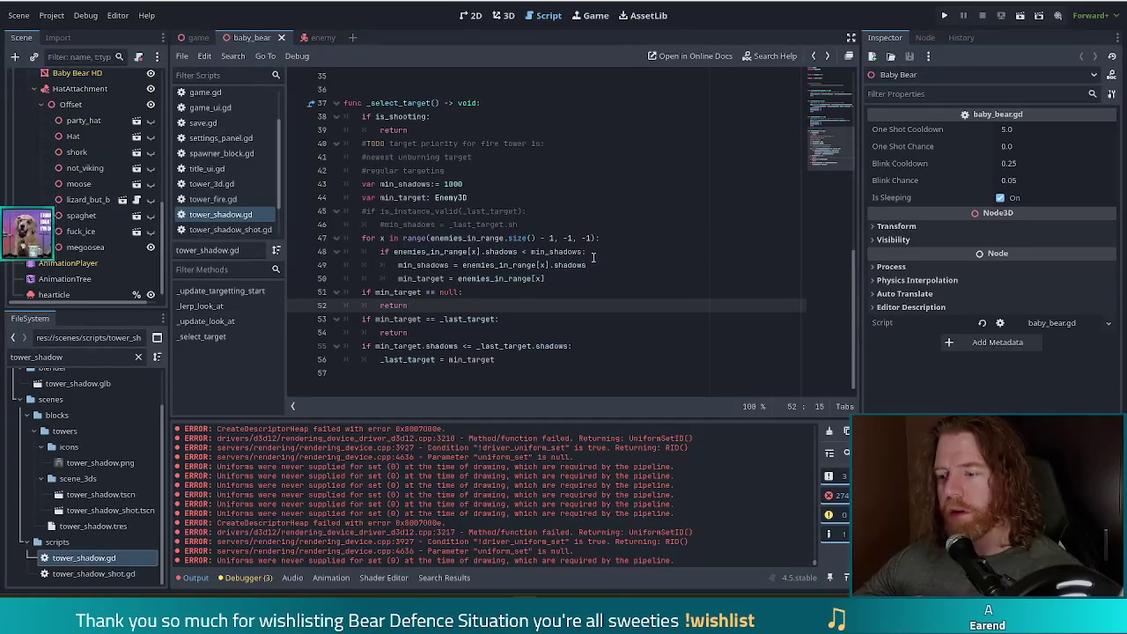
# Step: Run the project to check the Bear Defence Situation title screen, then stop it with F8
pyautogui.click(940, 16)
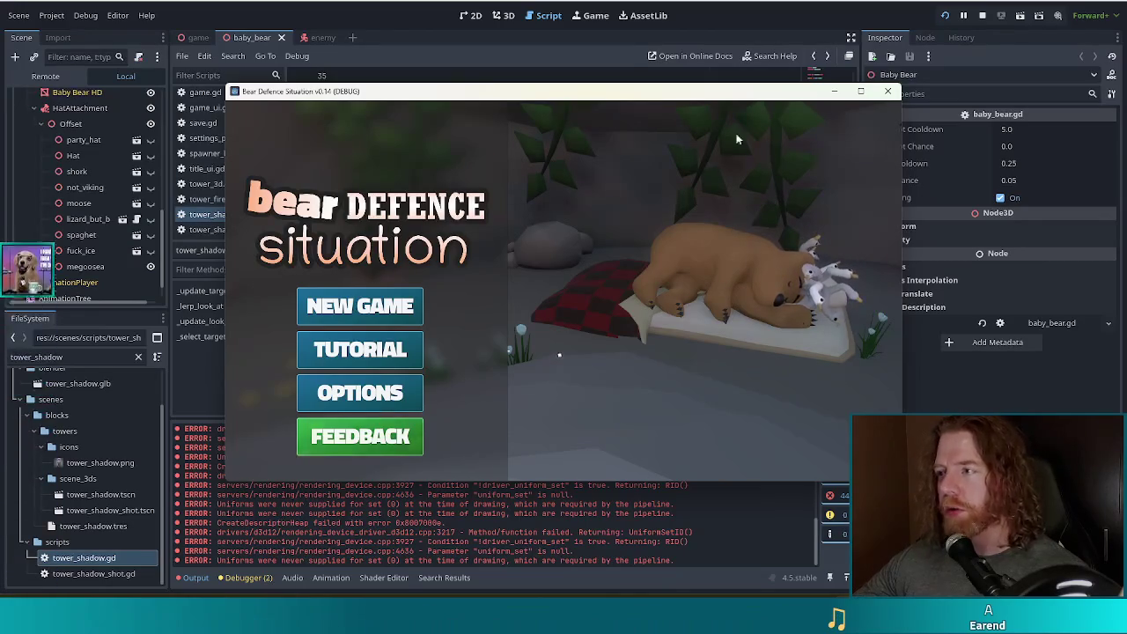
pyautogui.press('F8')
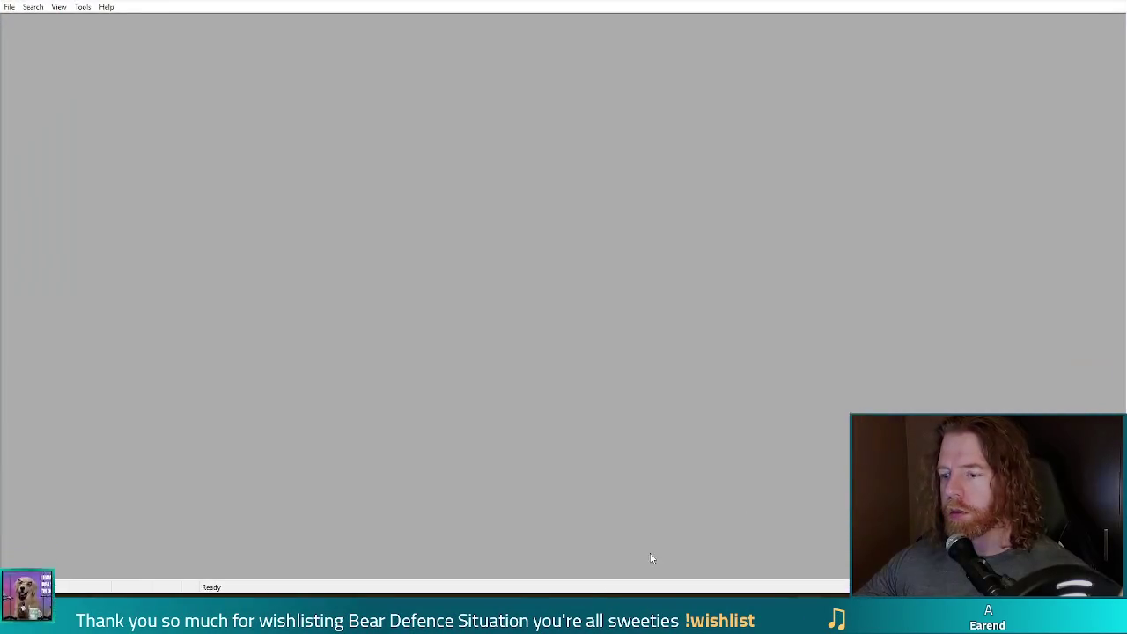
# Step: Close the baby_bear editor window and open Bear Petting Simulator 2024 from the Project Manager
pyautogui.moveTo(525, 621)
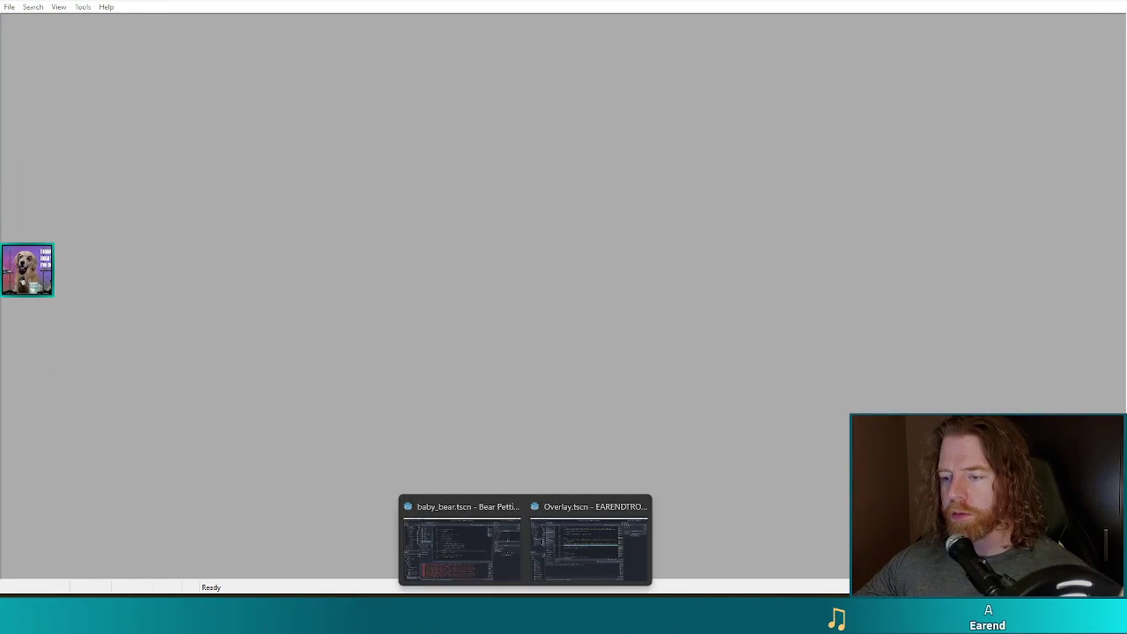
pyautogui.click(512, 507)
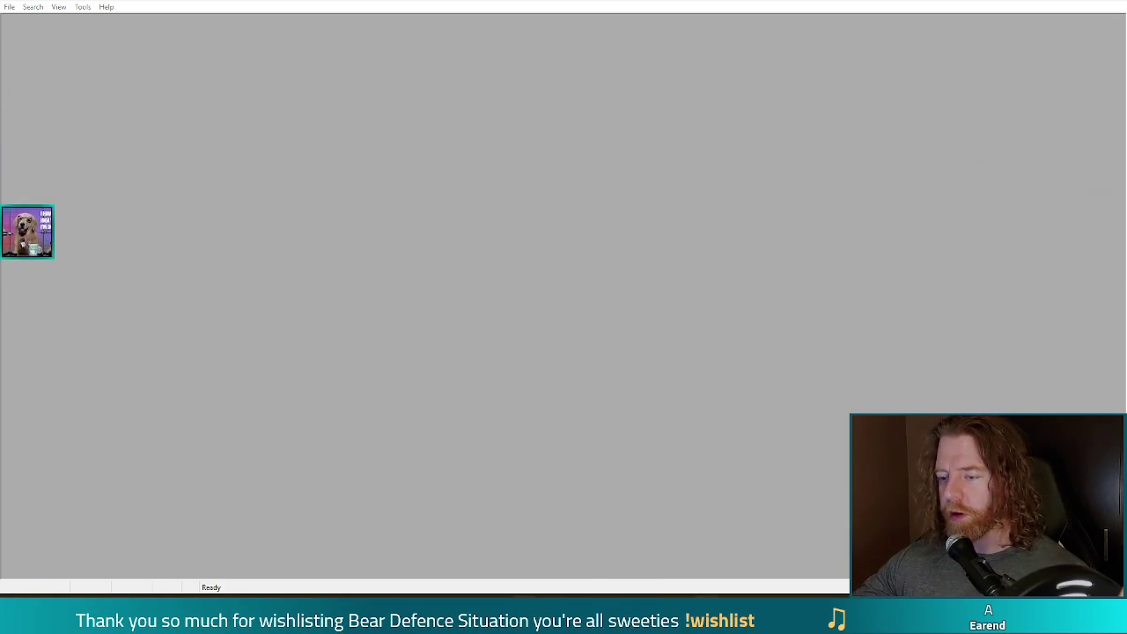
pyautogui.rightClick(525, 621)
pyautogui.click(515, 539)
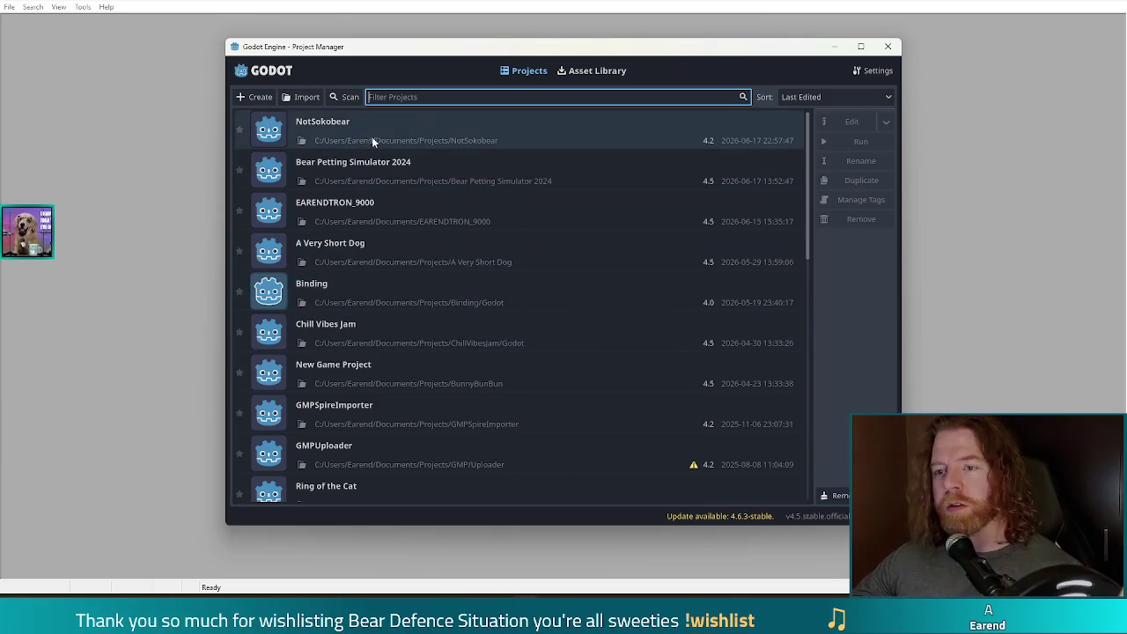
pyautogui.click(378, 173)
pyautogui.doubleClick(377, 167)
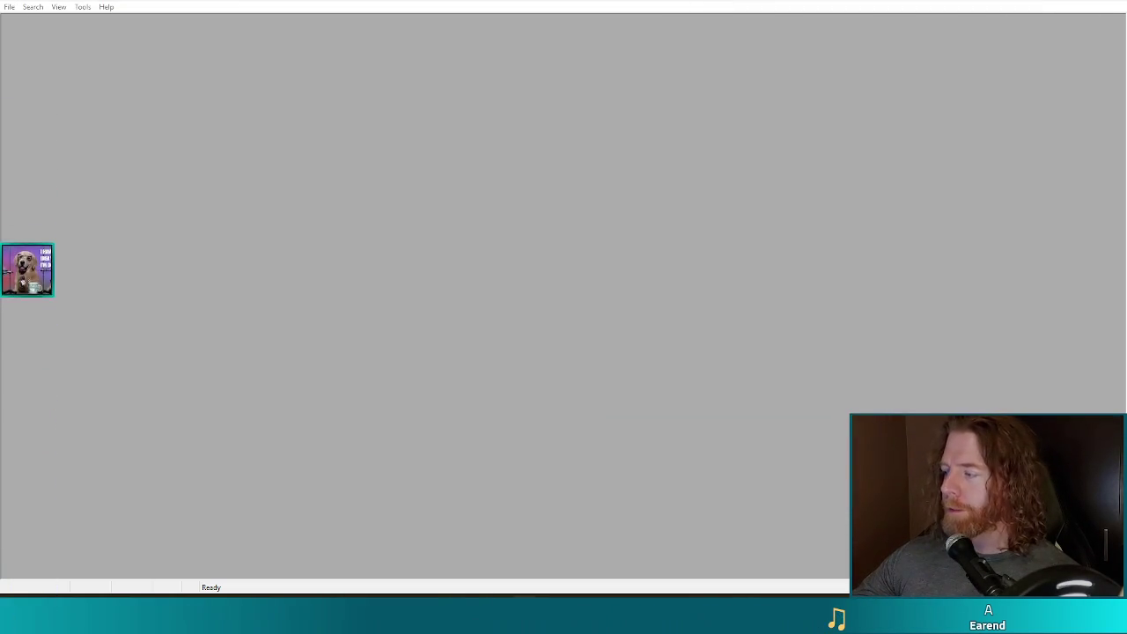
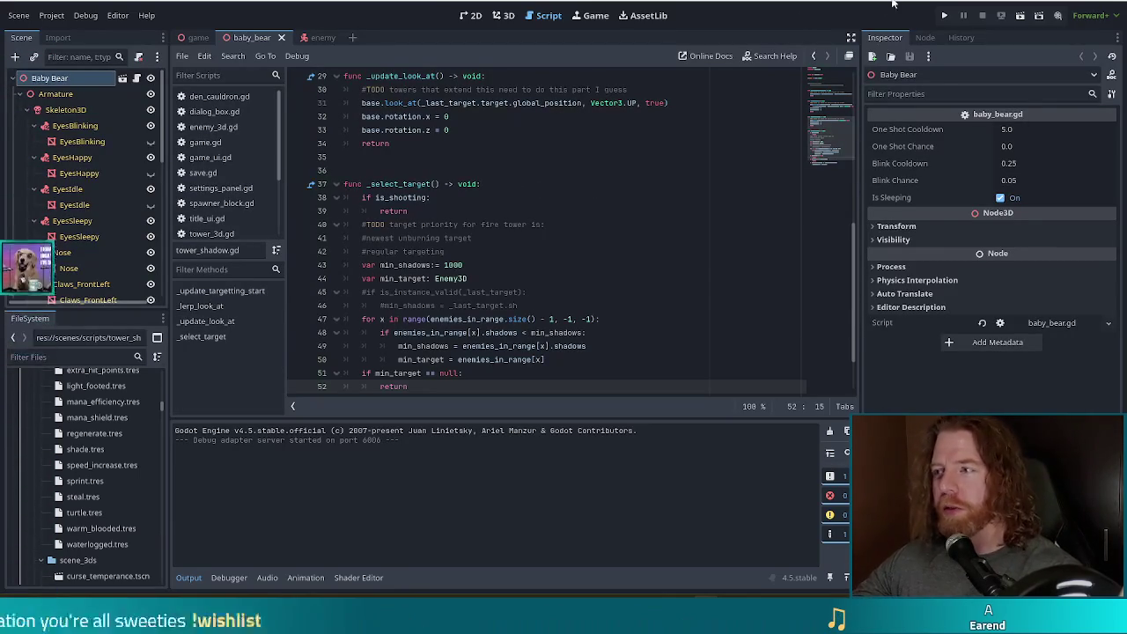
# Step: Run Bear Defence Situation, start a new game at Level 1/9, and open the in-game shop
pyautogui.click(941, 16)
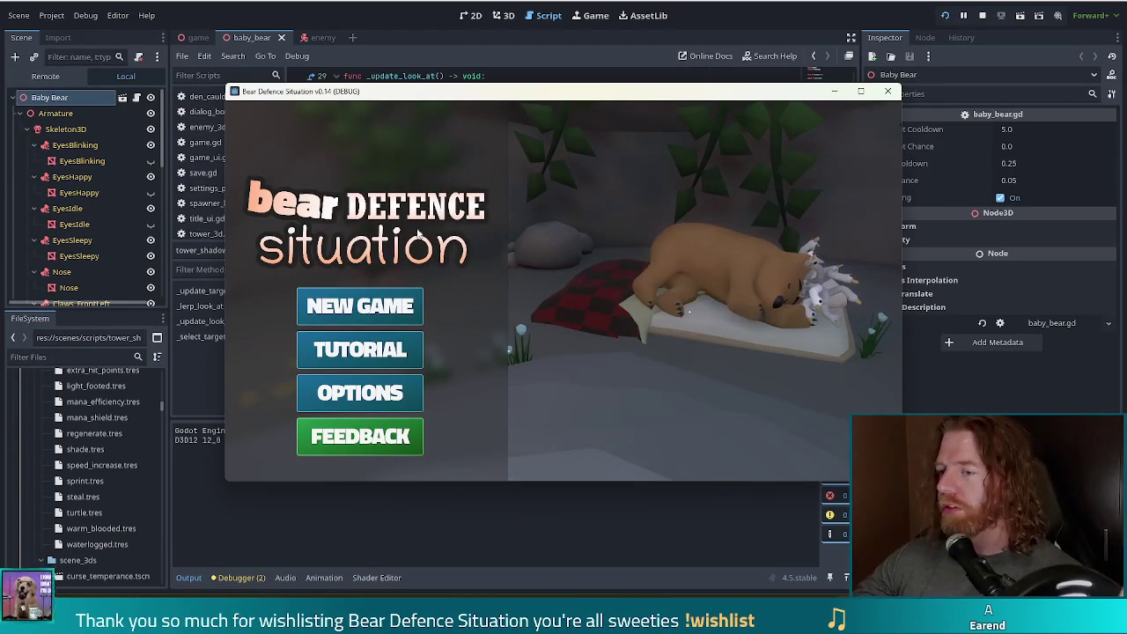
pyautogui.click(361, 306)
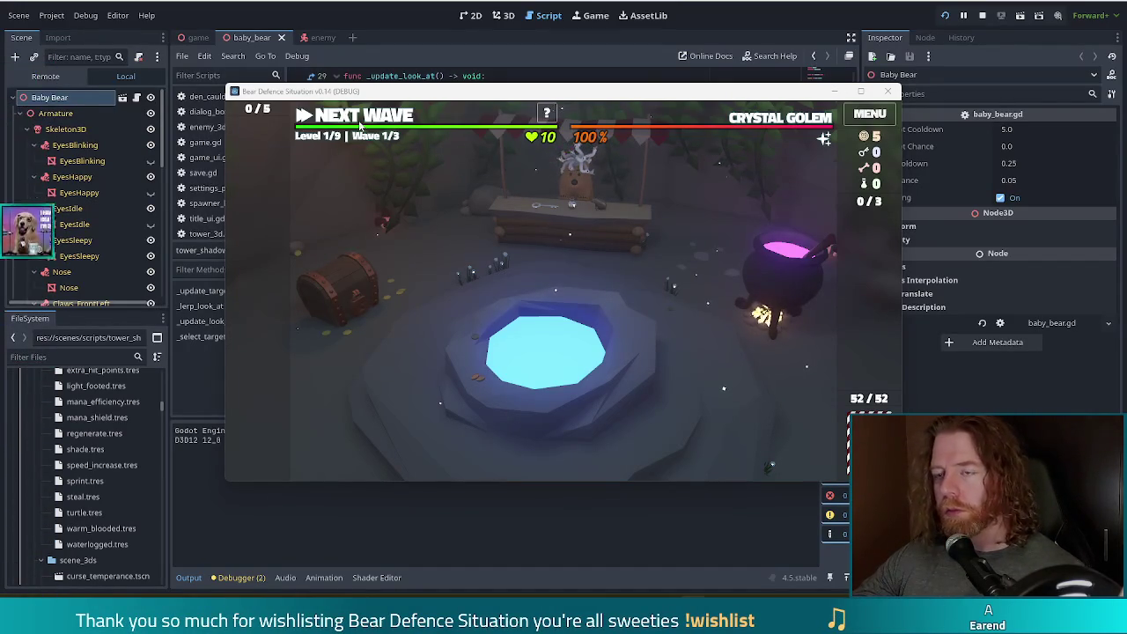
pyautogui.click(573, 211)
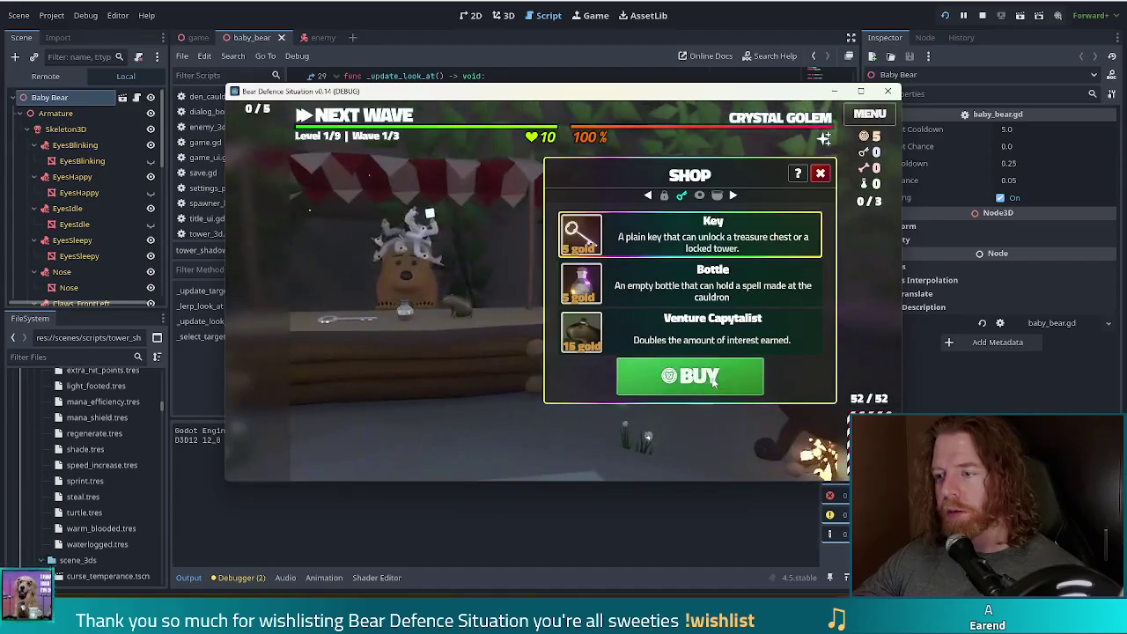
# Step: Close the shop, pick a card, switch the build choice to Shadow Tower, and discard it
pyautogui.click(523, 329)
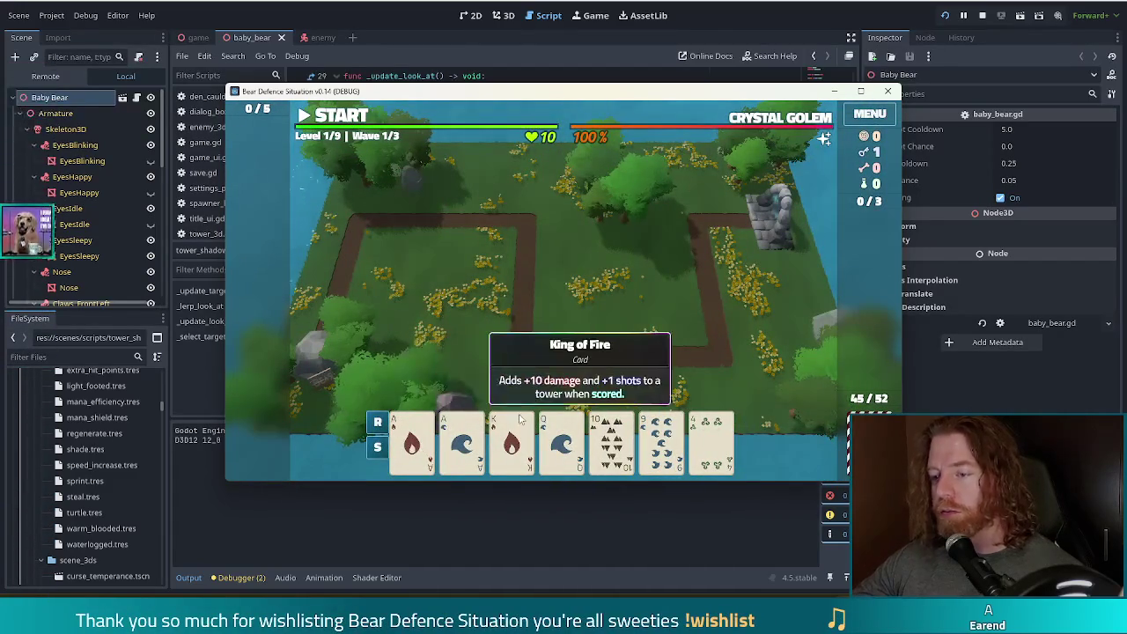
pyautogui.click(662, 440)
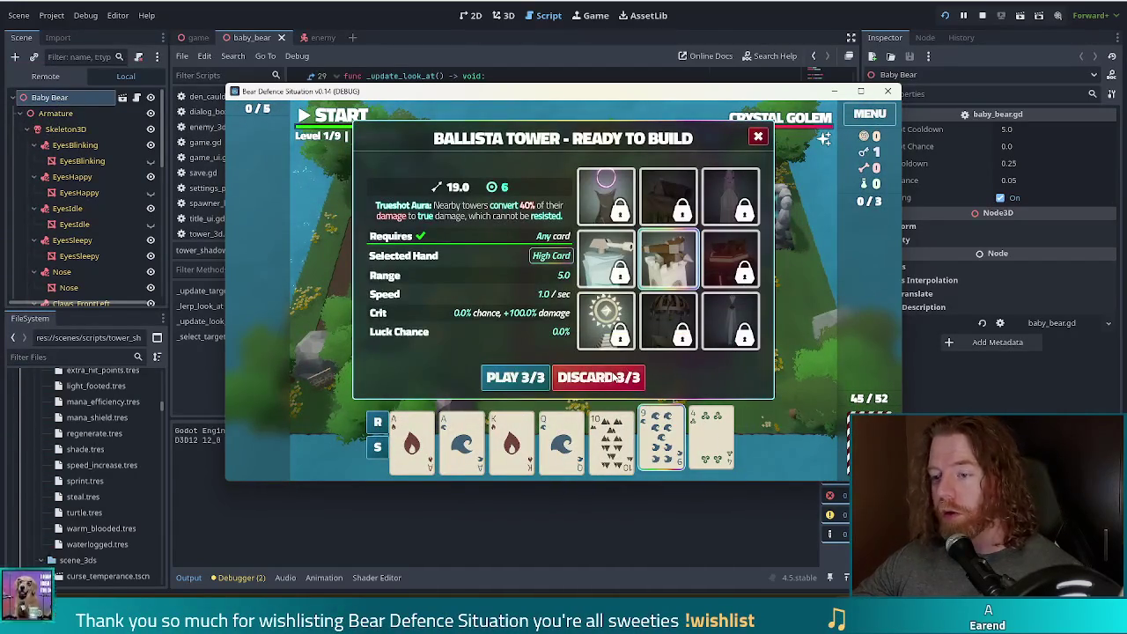
pyautogui.click(606, 198)
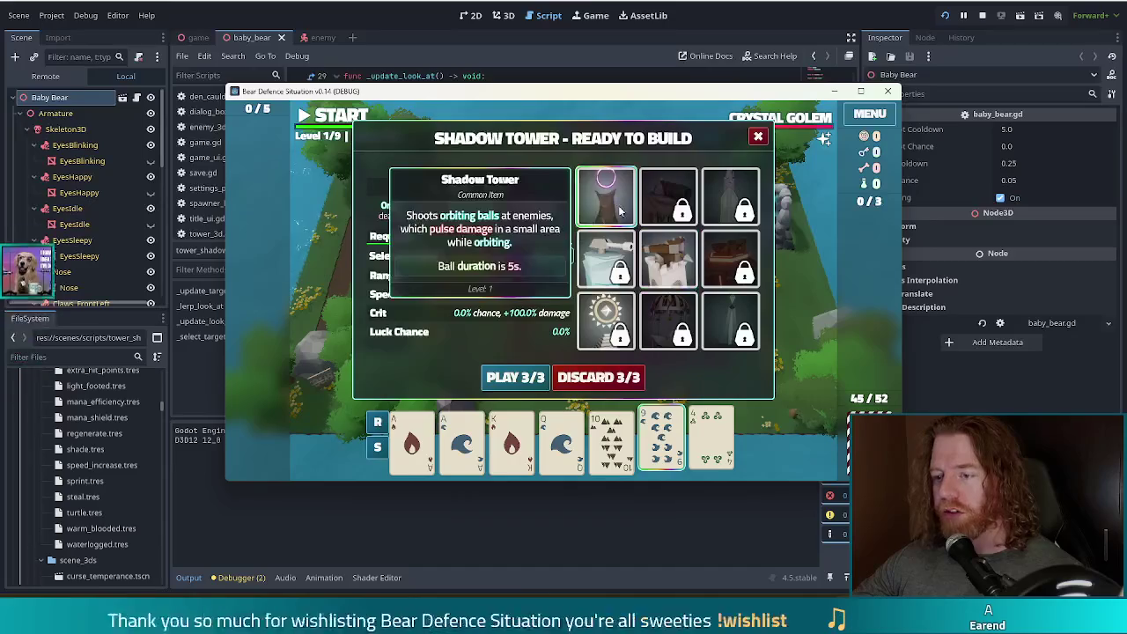
pyautogui.click(608, 377)
# Step: Discard two more cards for a fresh hand and select the pair of aces
pyautogui.click(662, 444)
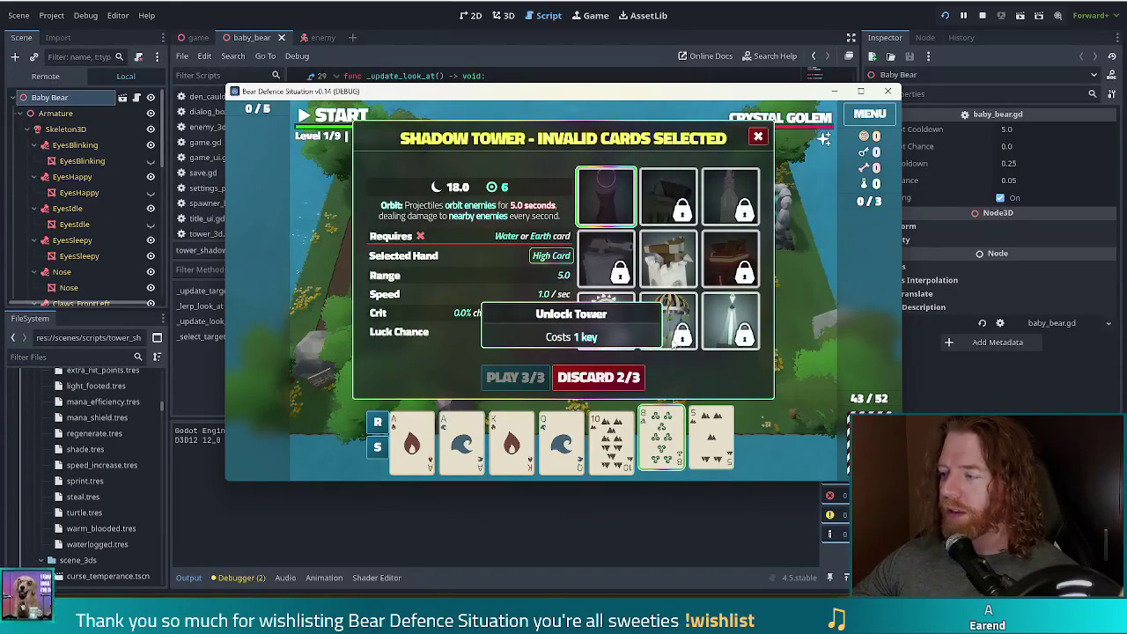
pyautogui.moveTo(666, 345)
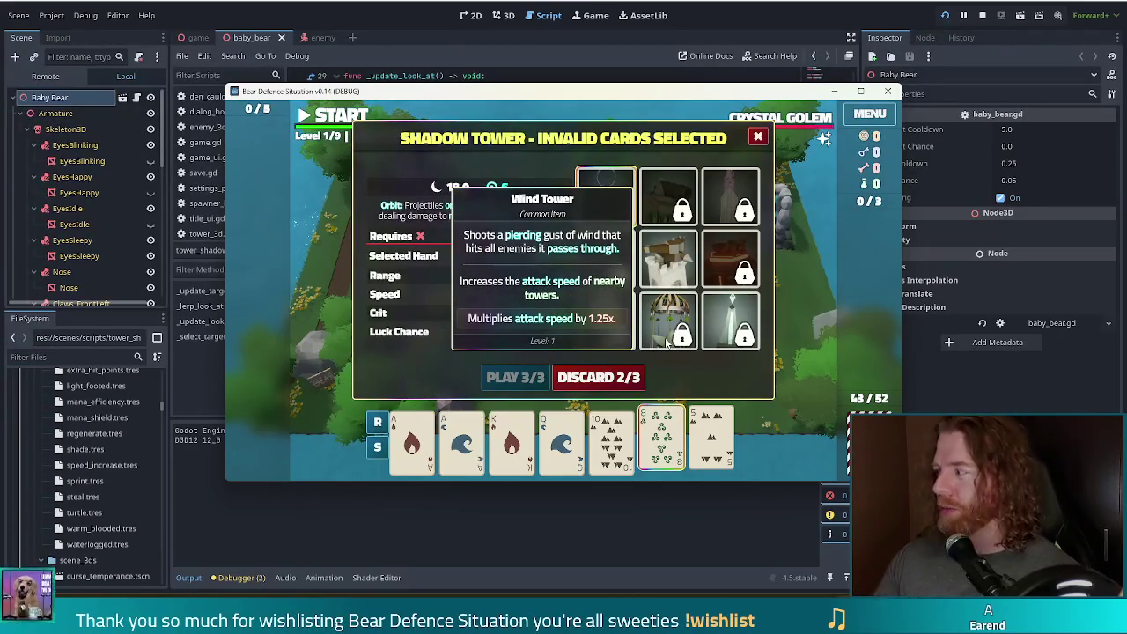
pyautogui.click(611, 377)
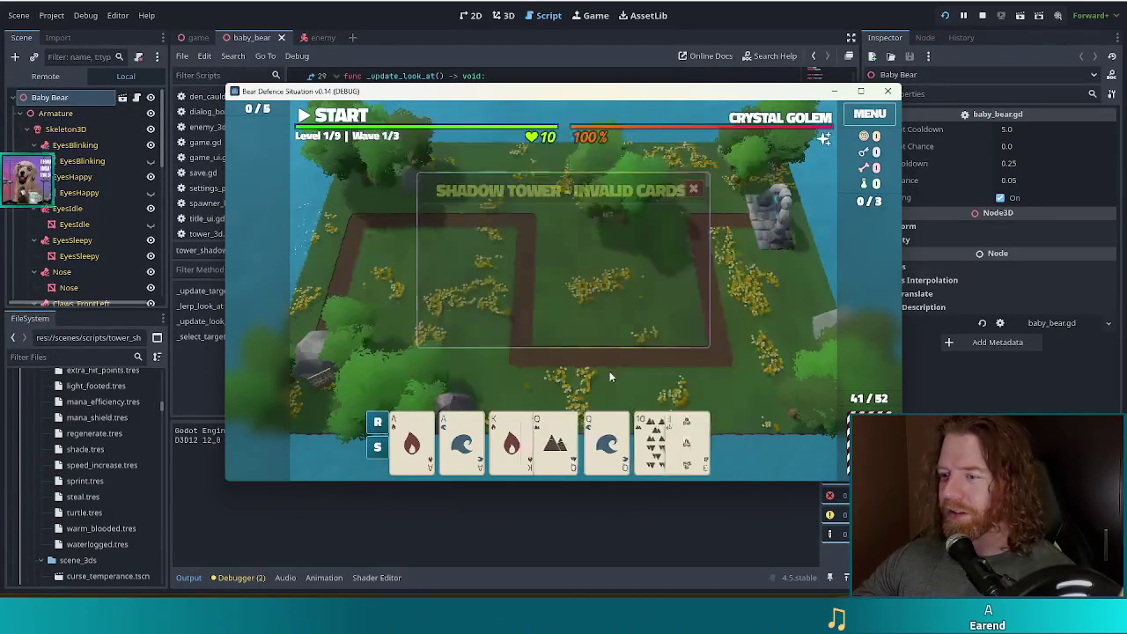
pyautogui.click(411, 440)
pyautogui.click(462, 440)
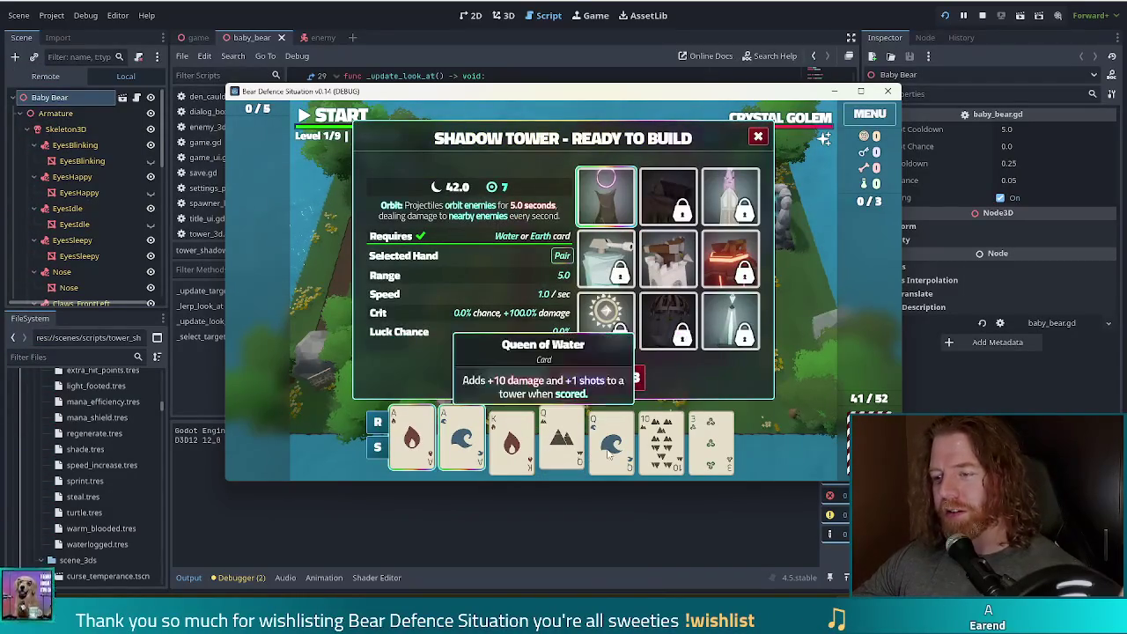
# Step: Build the aces pair as a Shadow Tower beside the rock and start wave 1
pyautogui.click(515, 378)
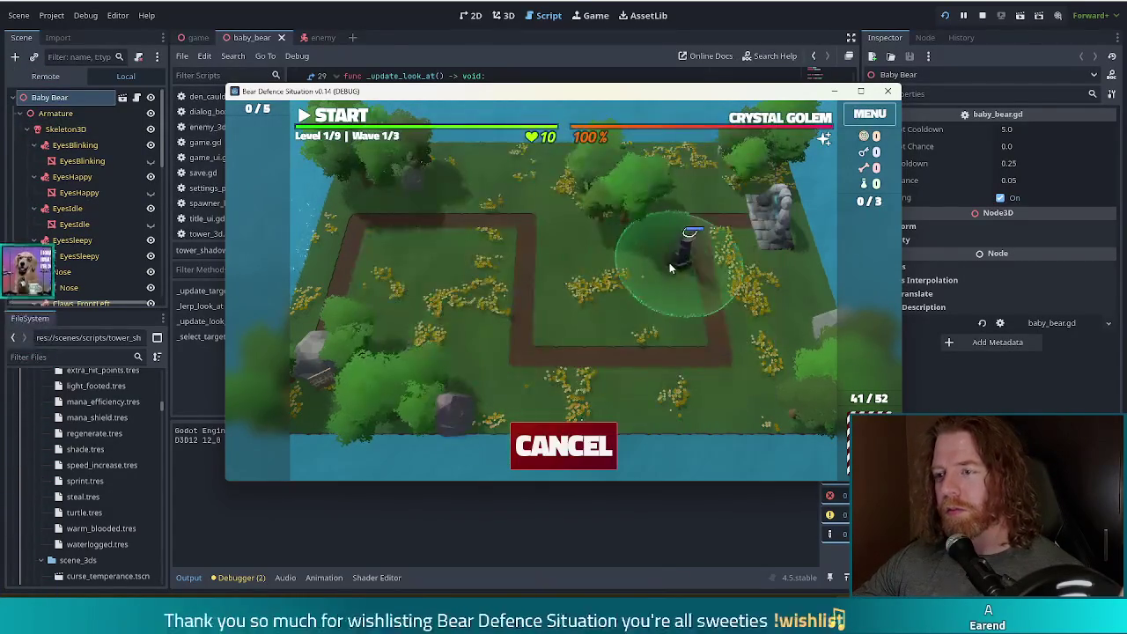
pyautogui.click(718, 253)
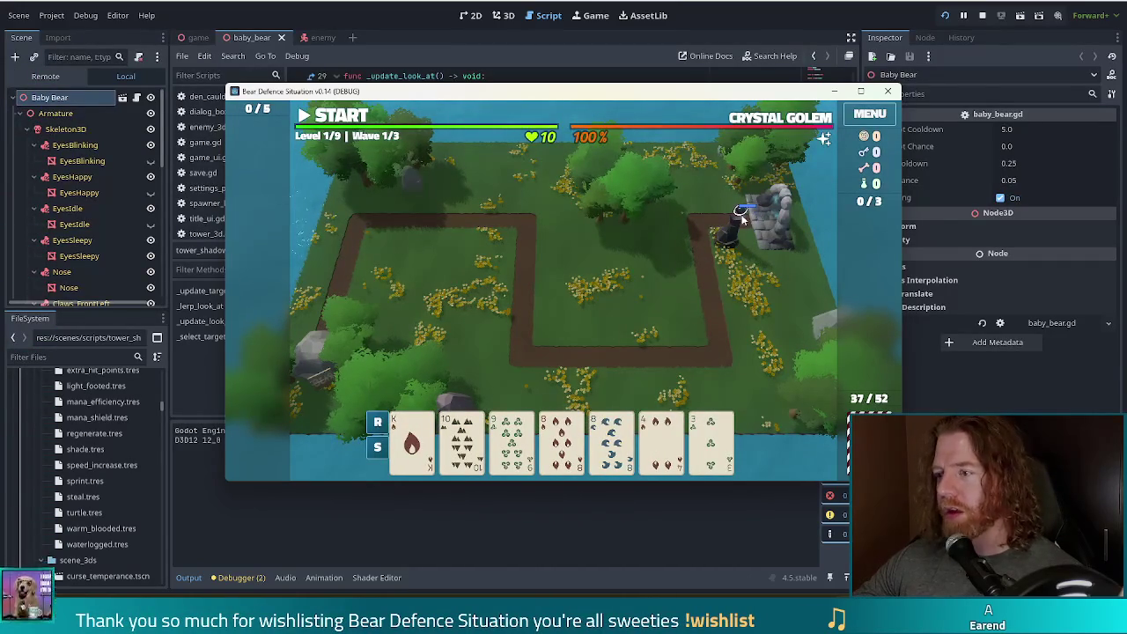
pyautogui.click(338, 117)
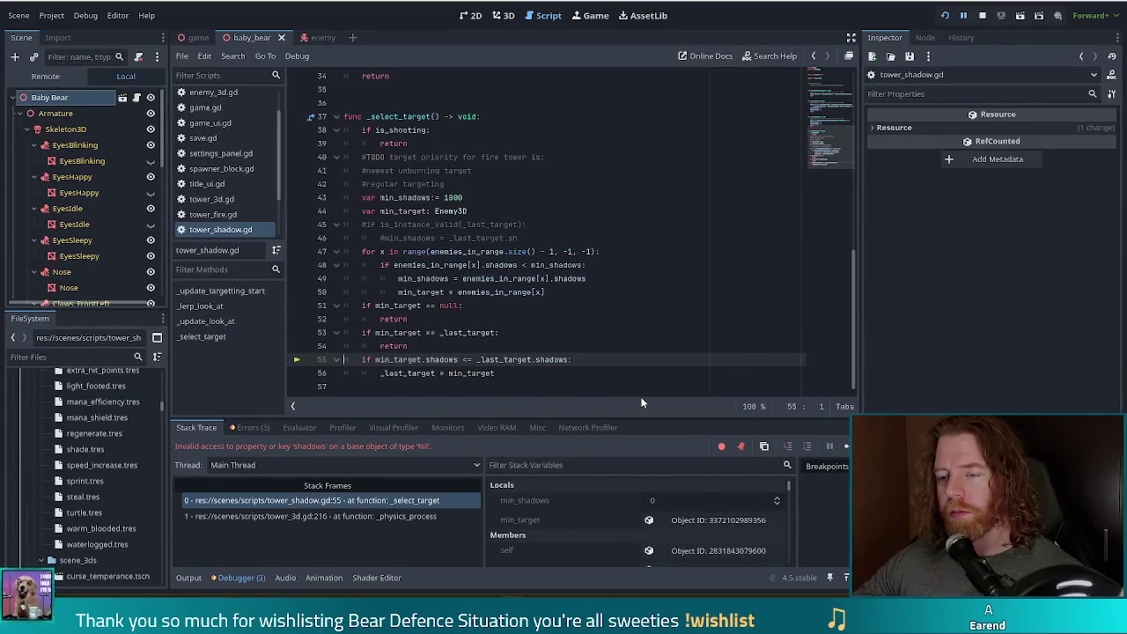
# Step: Select the null checks on lines 52–53 of tower_shadow.gd to review them
pyautogui.click(381, 319)
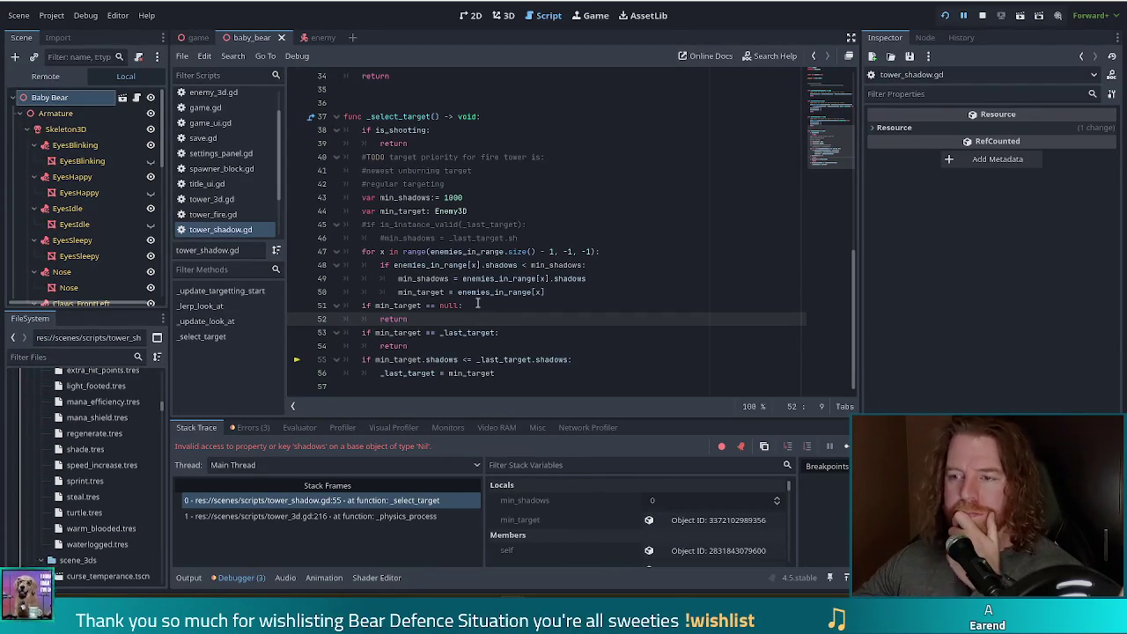
pyautogui.moveTo(385, 318); pyautogui.dragTo(411, 333)
pyautogui.rightClick(403, 294)
pyautogui.press('Escape')
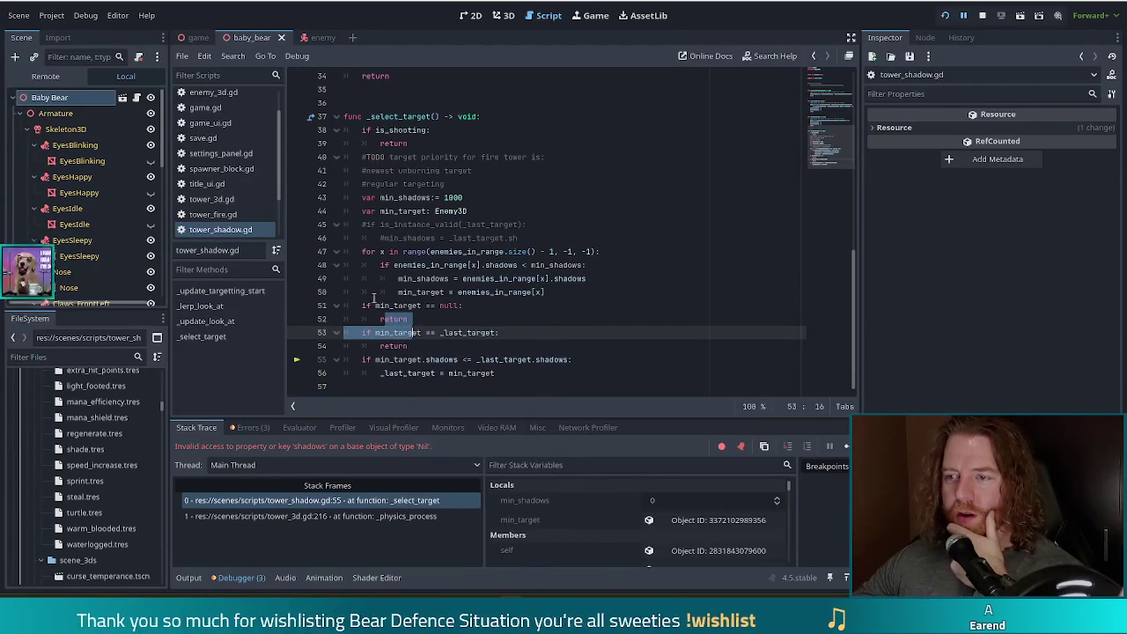
# Step: Append '= null' to the min_target declaration on line 44, save, and inspect min_target in Locals
pyautogui.click(482, 208)
pyautogui.write('=')
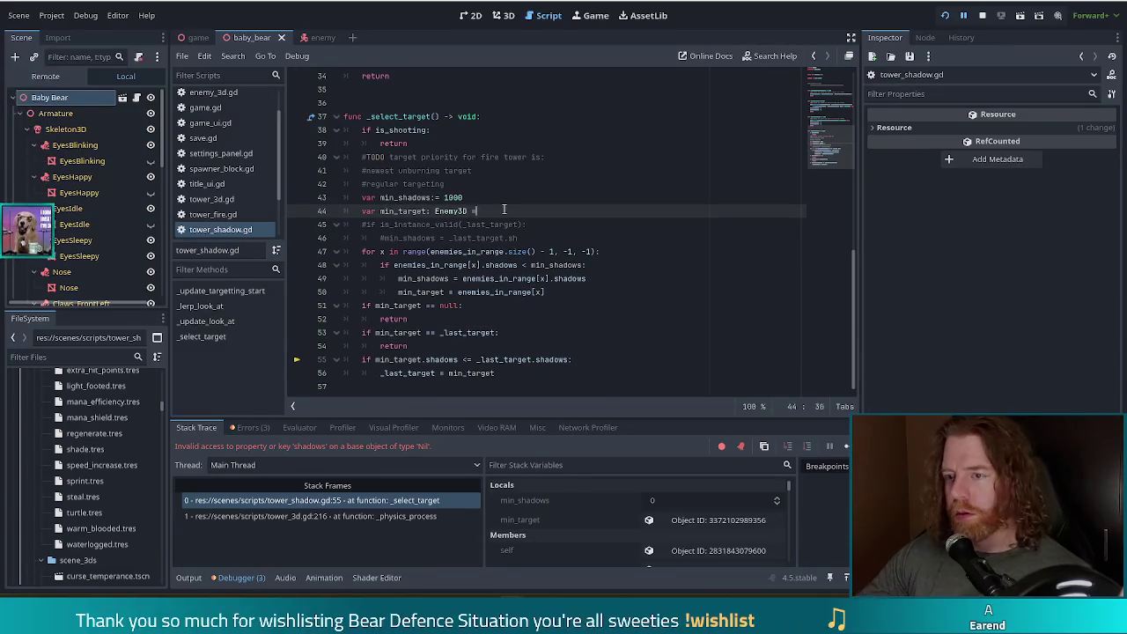
pyautogui.write(' null')
pyautogui.hotkey('ctrl', 's')
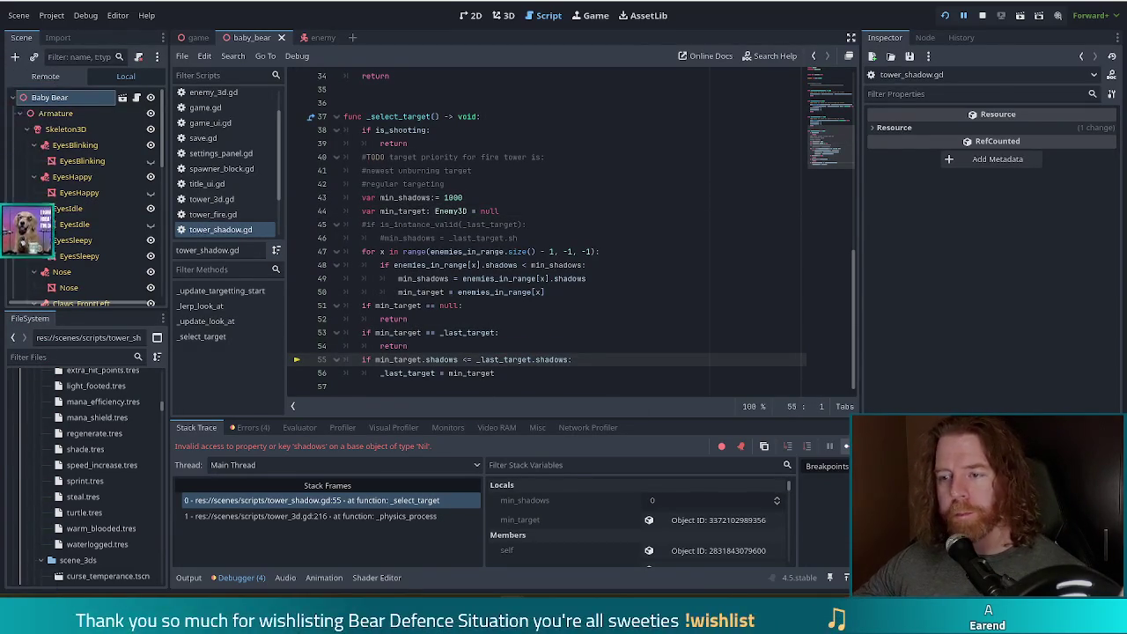
pyautogui.click(705, 520)
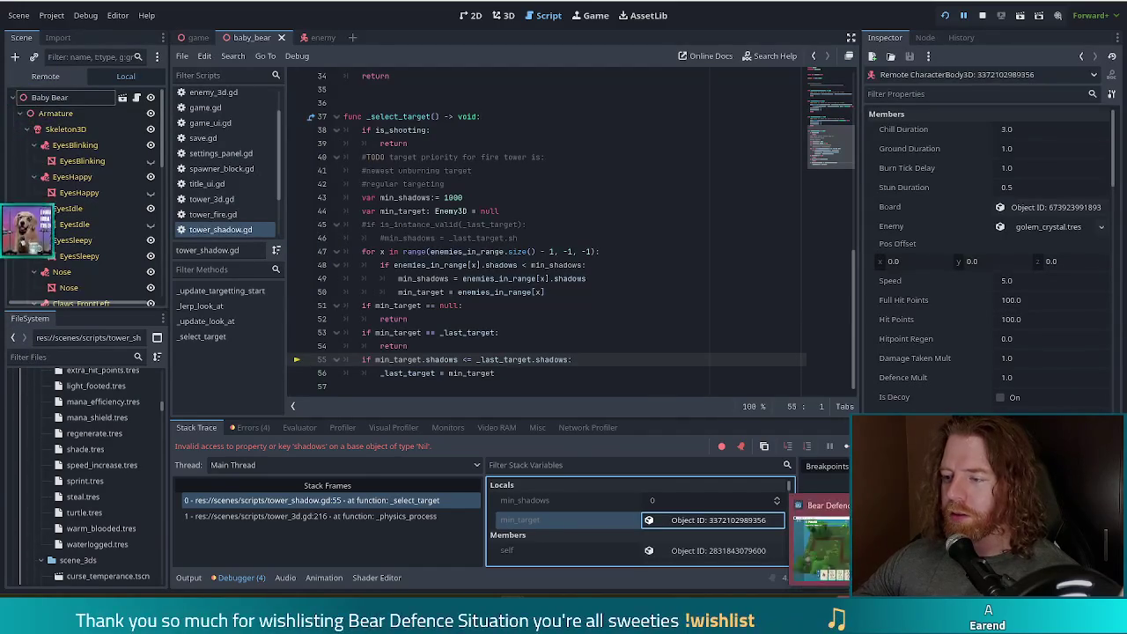
pyautogui.hotkey('alt', 'Tab')
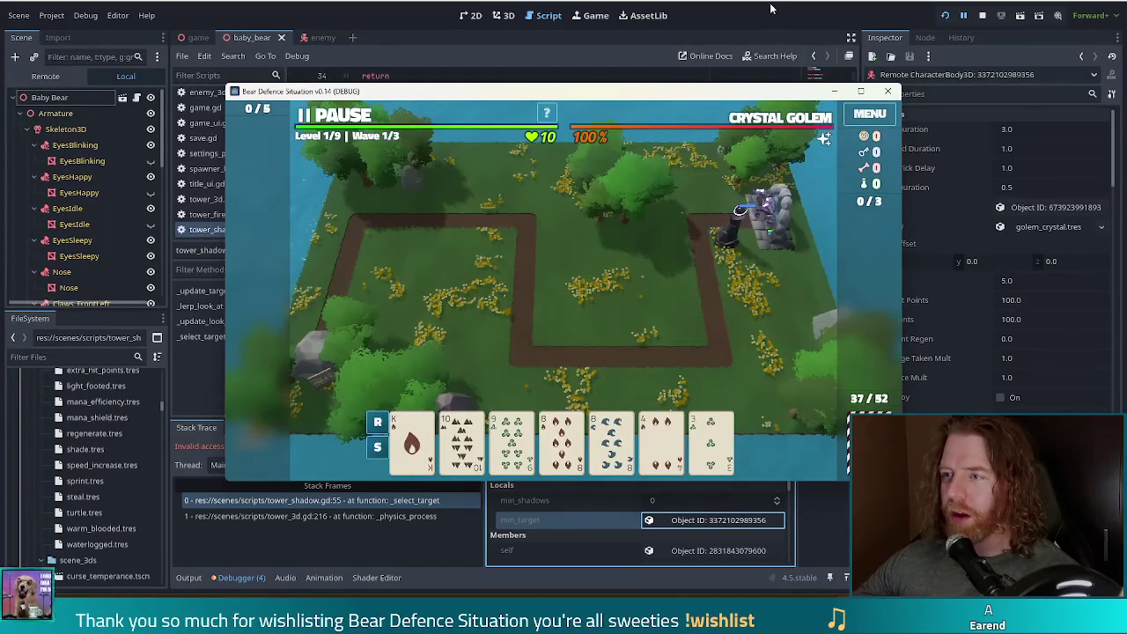
pyautogui.click(771, 8)
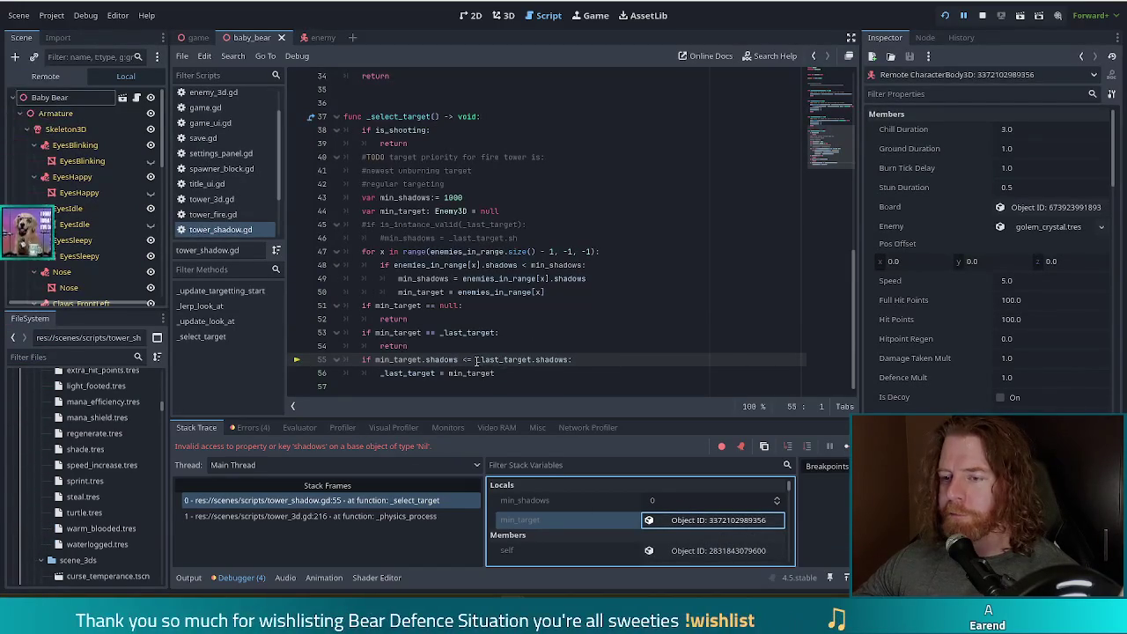
# Step: Insert '_last_target or min_target' at the start of the line 55 condition, save, and resume the game
pyautogui.click(376, 360)
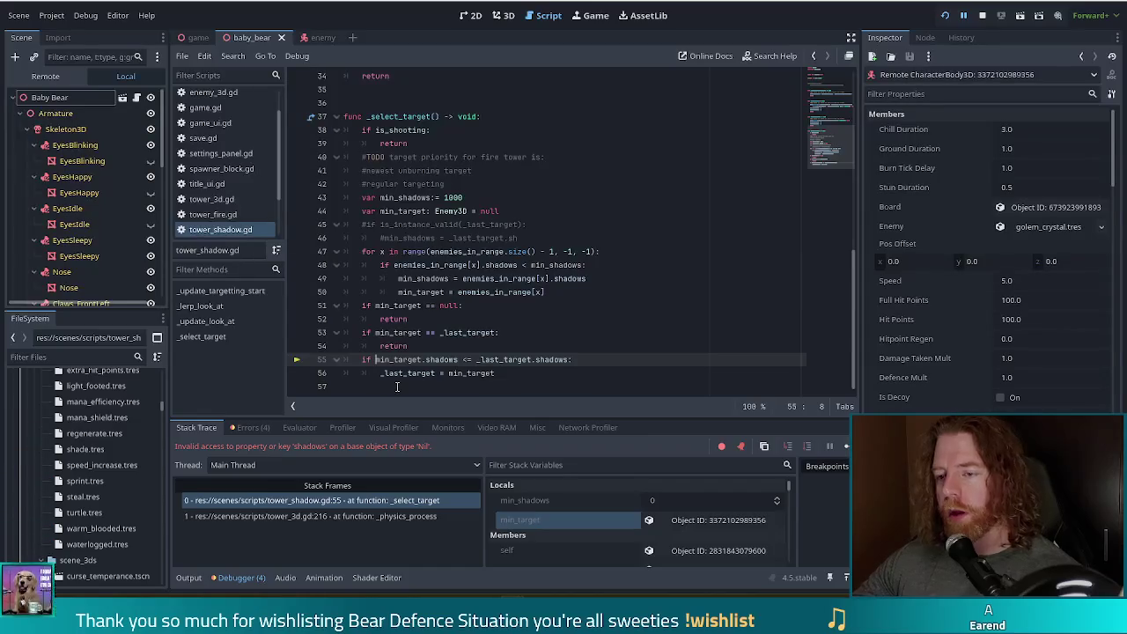
pyautogui.write('_la')
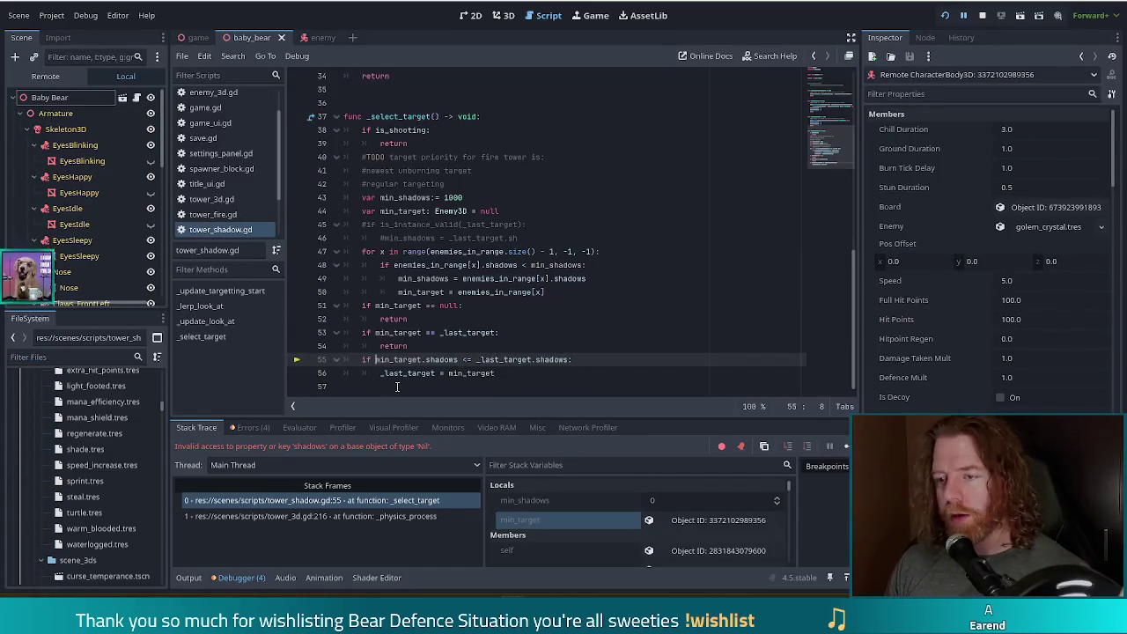
pyautogui.press('Down')
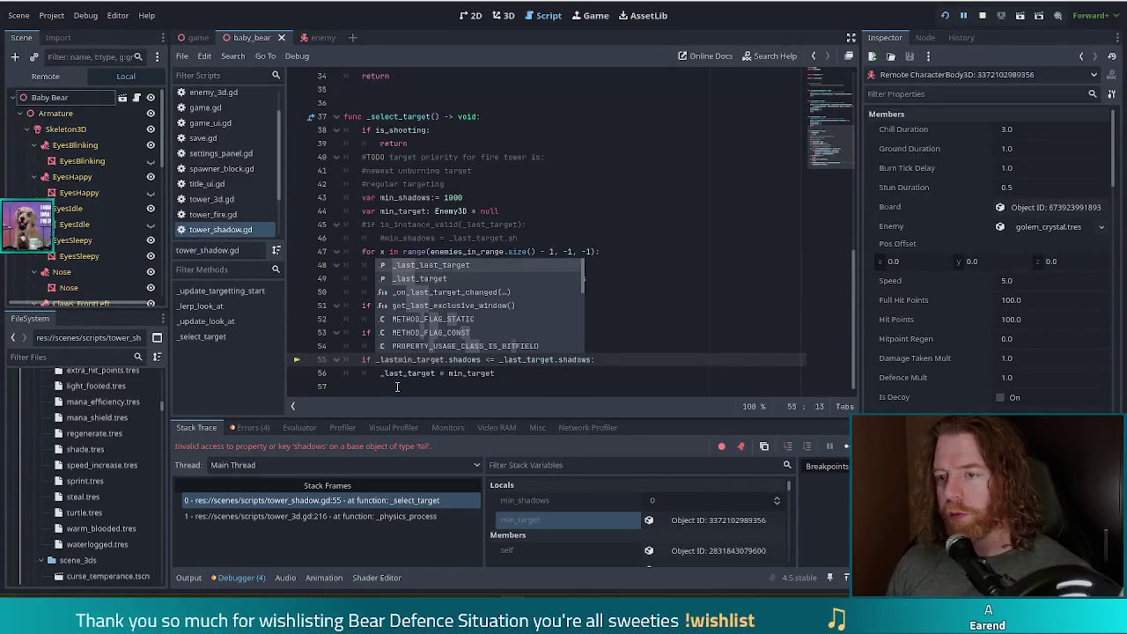
pyautogui.press('Tab')
pyautogui.write('or ')
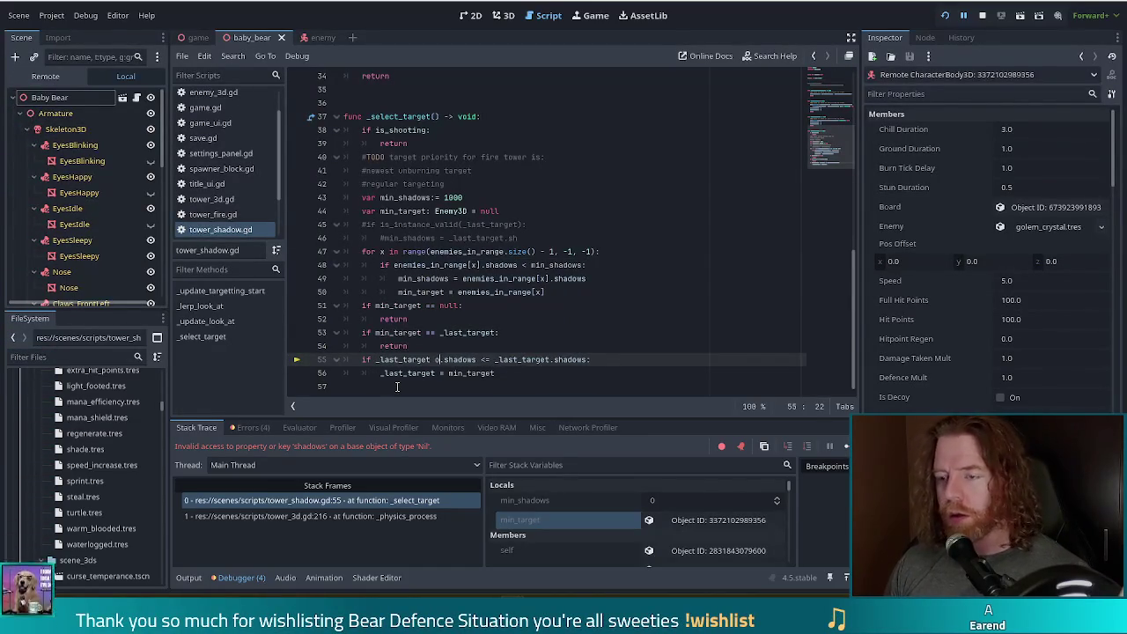
pyautogui.write('min')
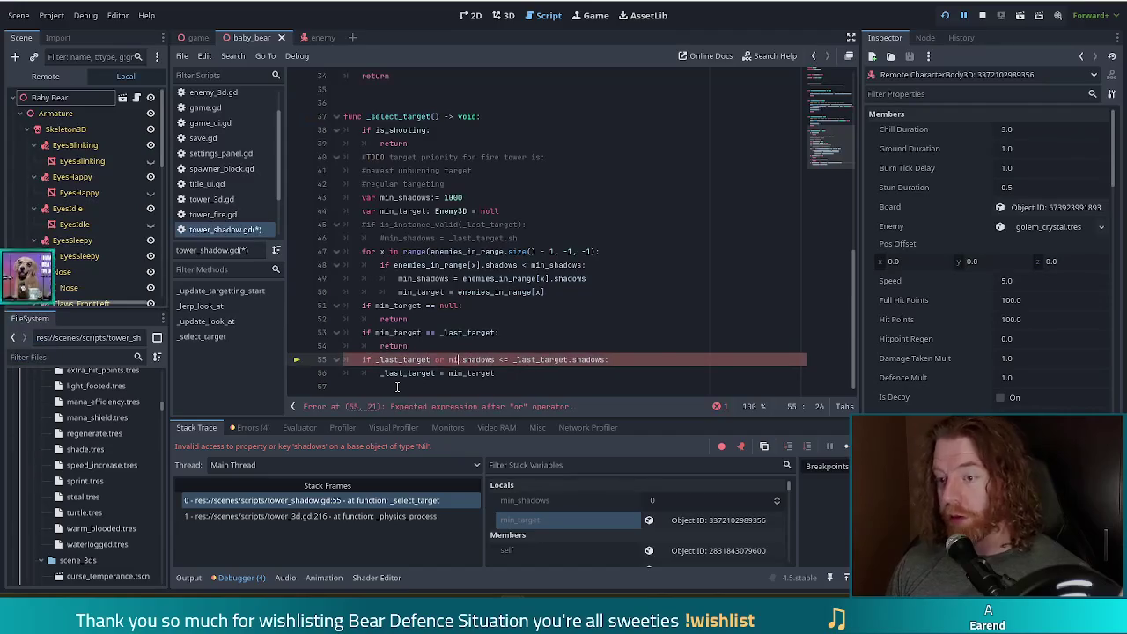
pyautogui.press('Tab')
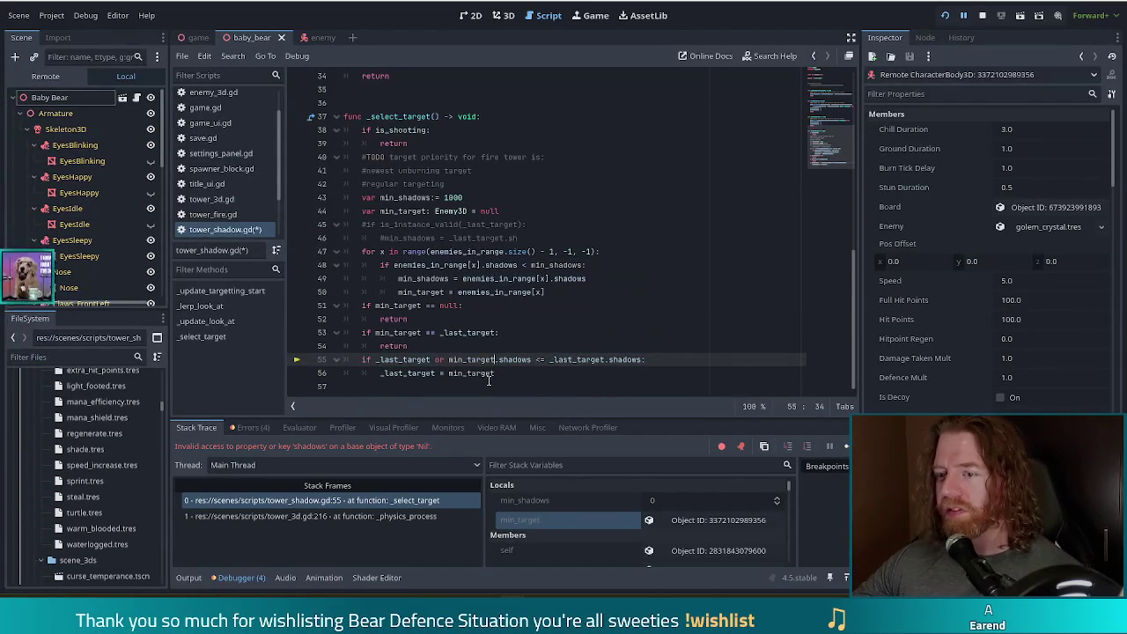
pyautogui.press('Down')
pyautogui.hotkey('ctrl', 's')
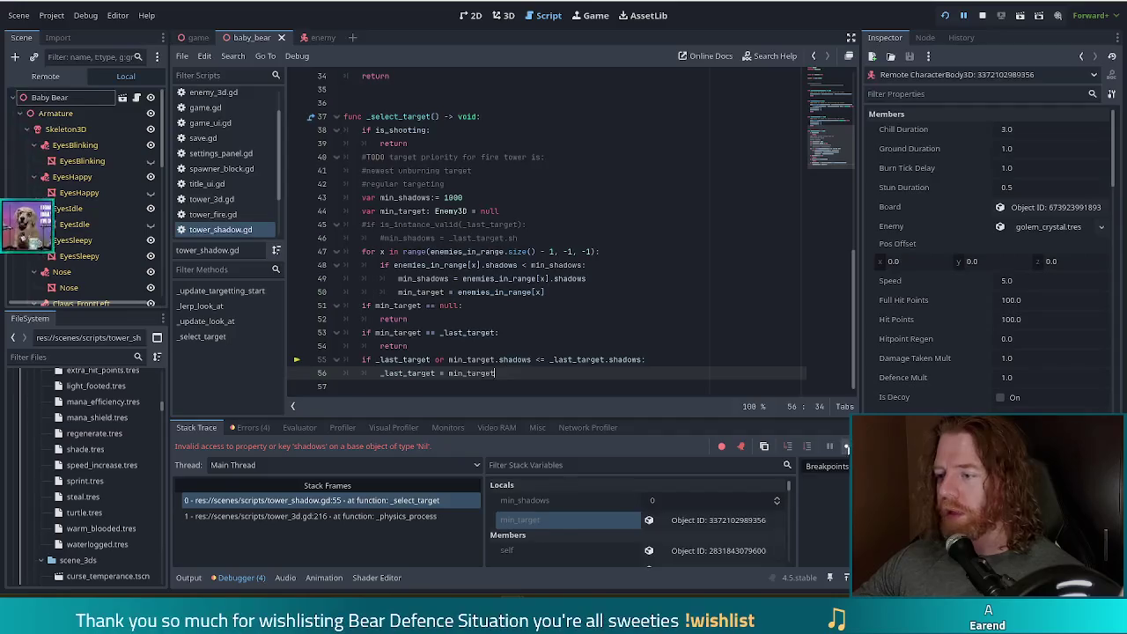
pyautogui.click(846, 448)
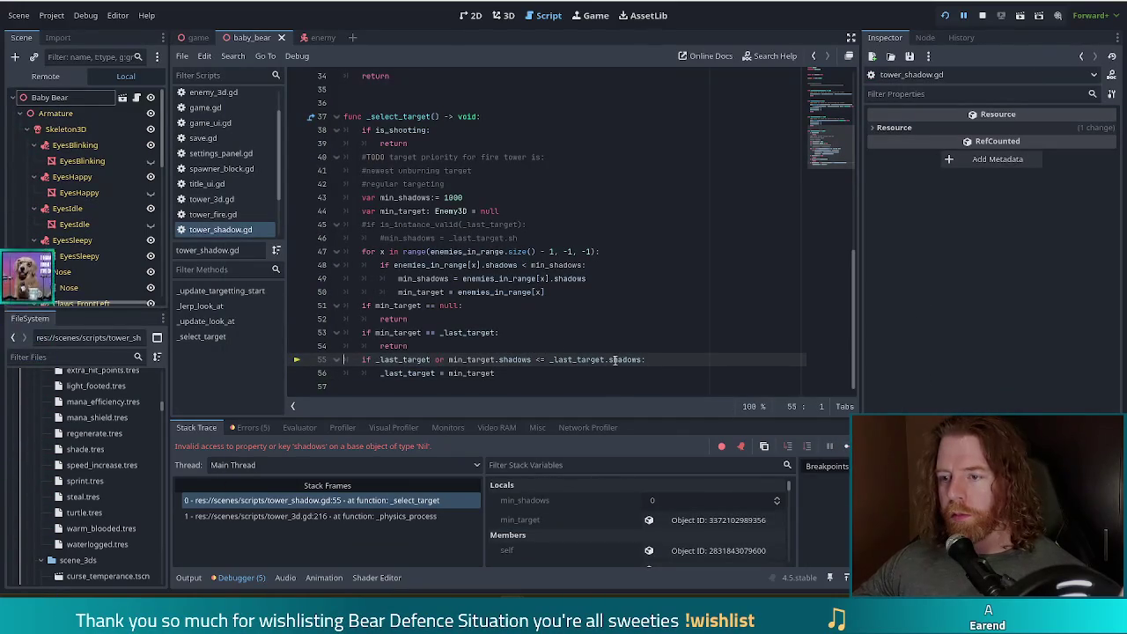
# Step: Add '== null' after _last_target on line 55, save, then delete it again
pyautogui.click(430, 361)
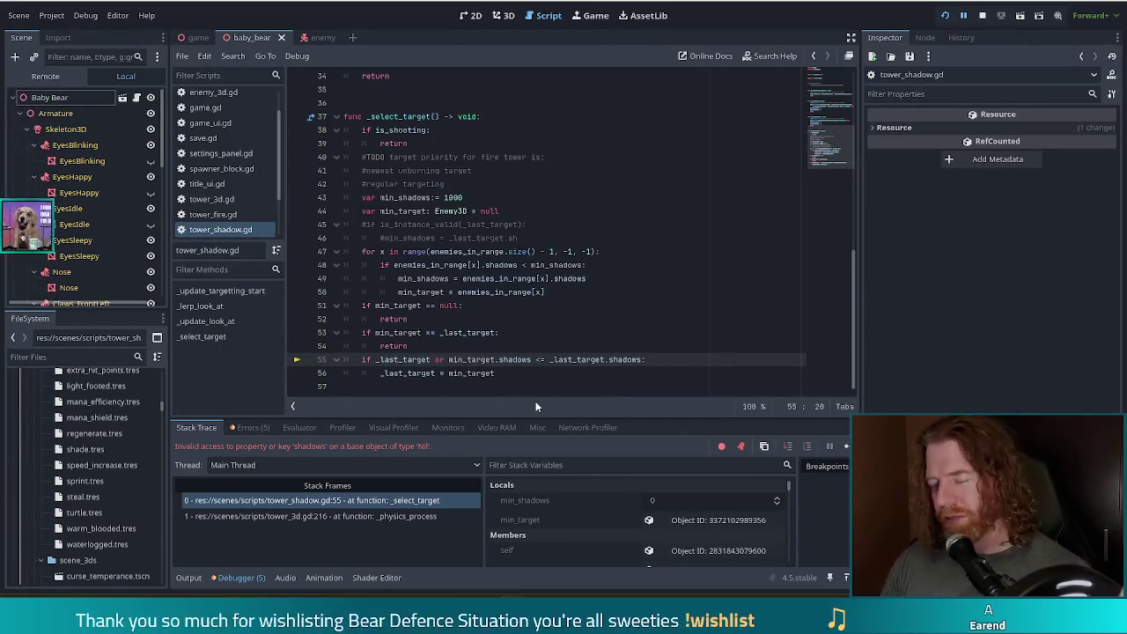
pyautogui.write('== null')
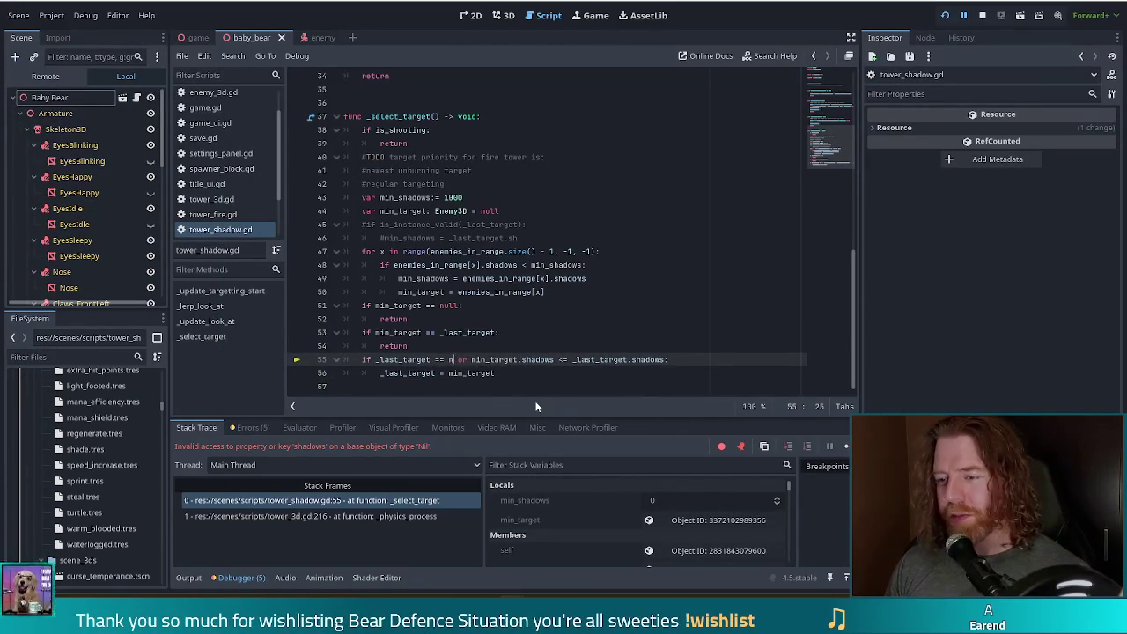
pyautogui.hotkey('ctrl', 's')
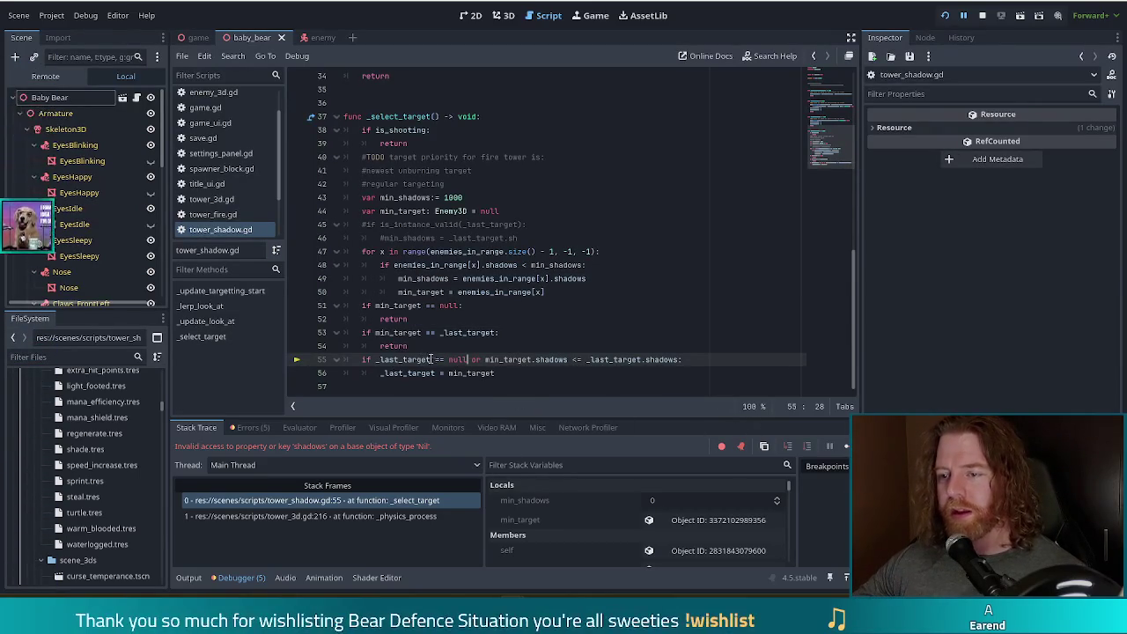
pyautogui.moveTo(431, 359); pyautogui.dragTo(469, 360)
pyautogui.press('BackSpace')
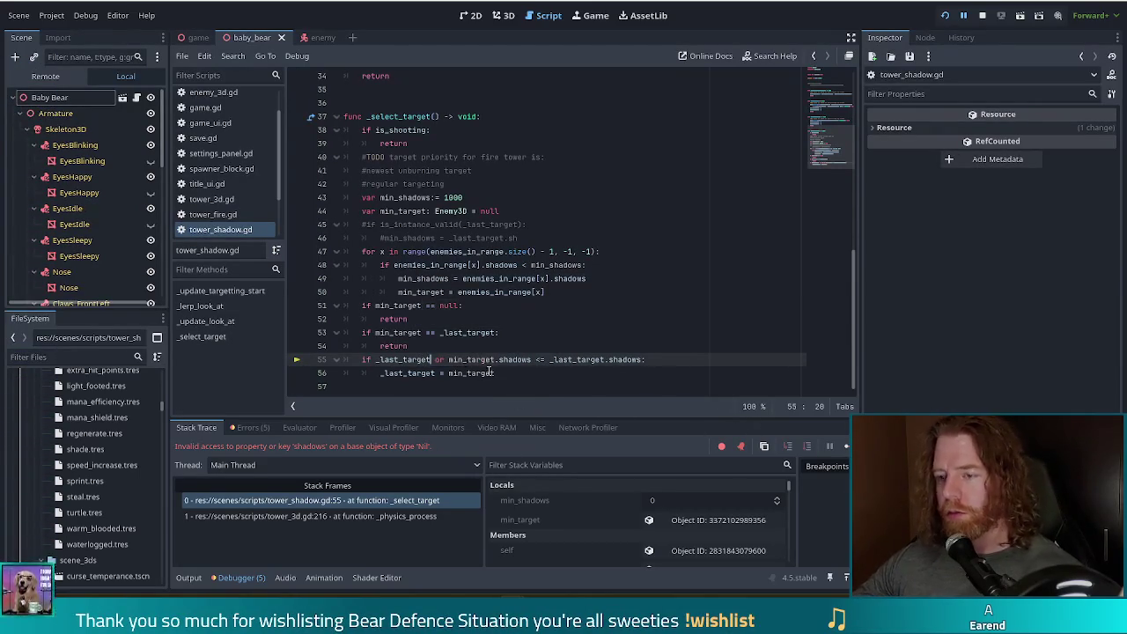
# Step: Wrap _last_target in is_instance_valid() on line 55 and save tower_shadow.gd
pyautogui.click(379, 359)
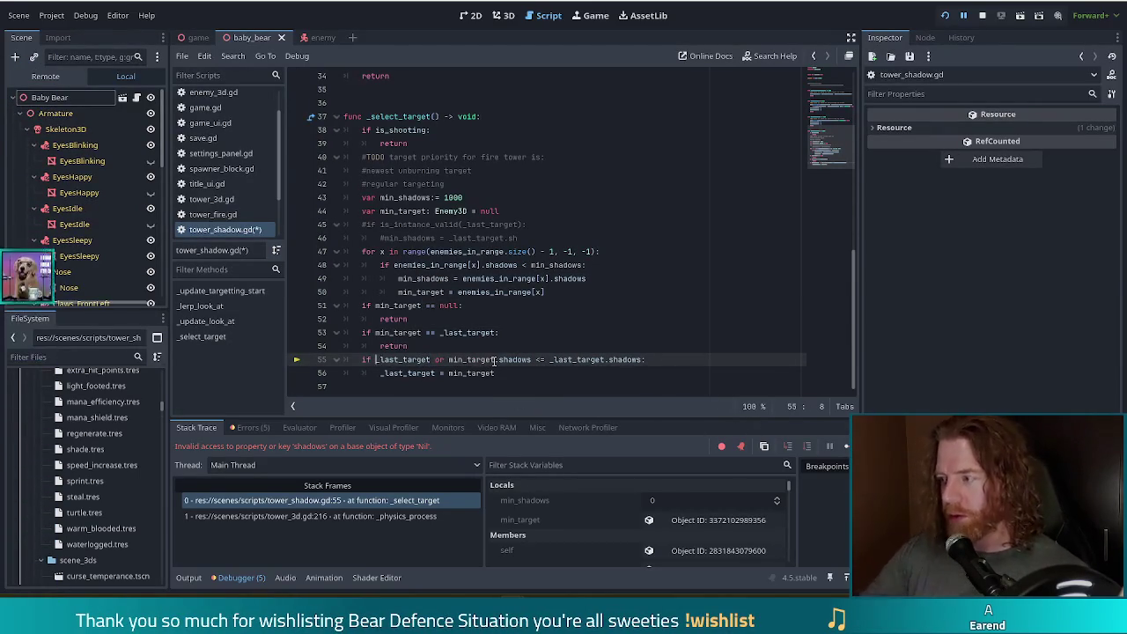
pyautogui.write('is')
pyautogui.write('_instance')
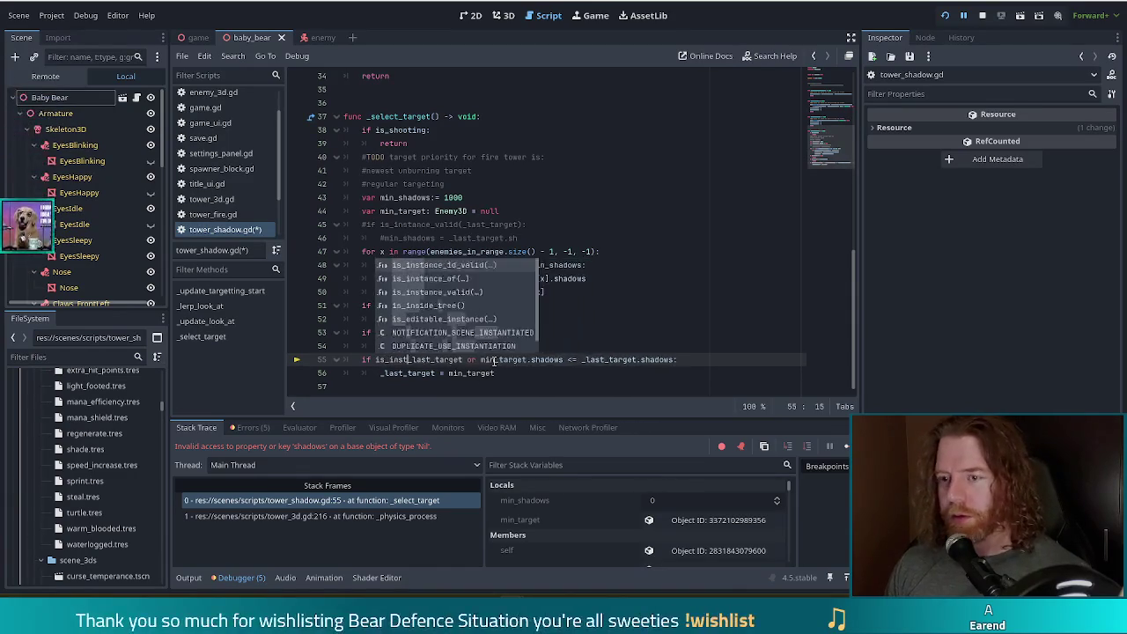
pyautogui.press('Down')
pyautogui.press('Down')
pyautogui.press('Tab')
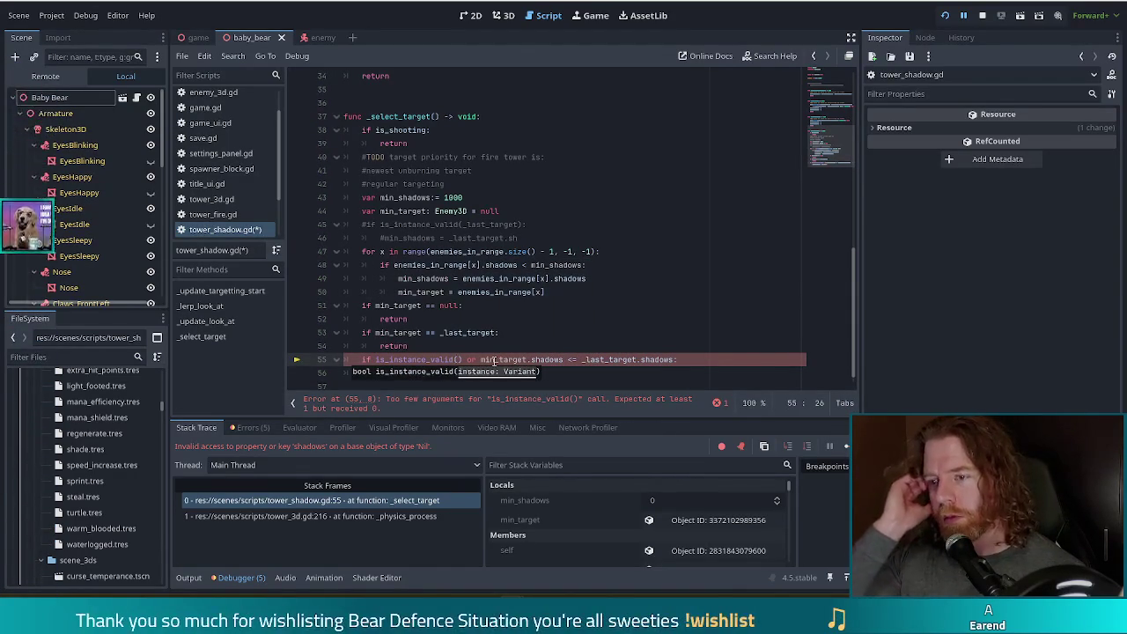
pyautogui.write('_')
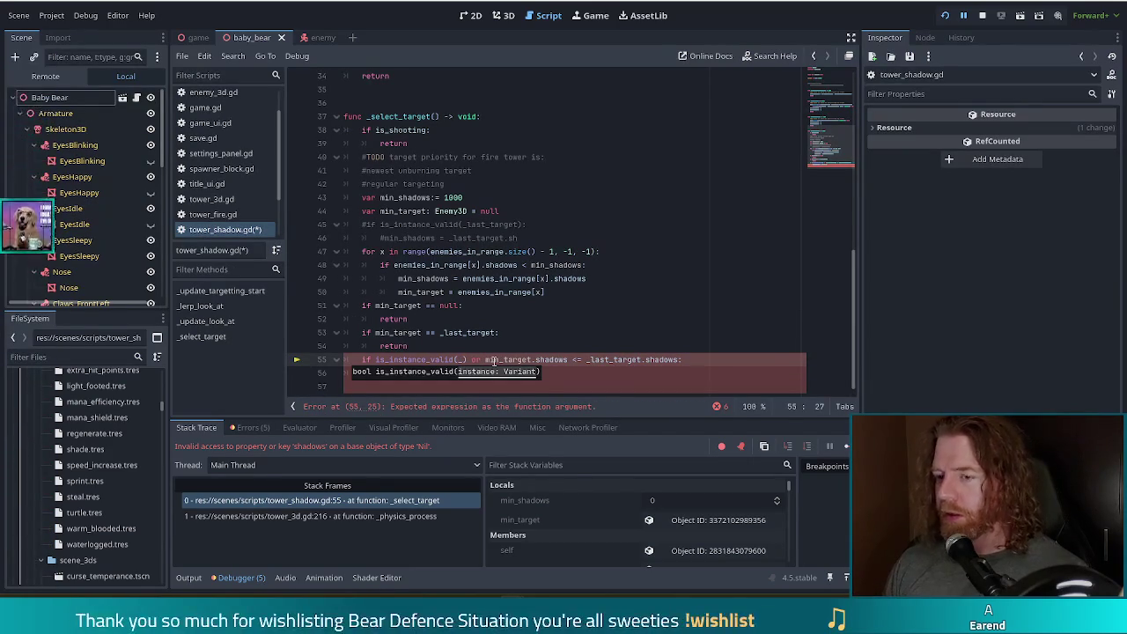
pyautogui.write('last_')
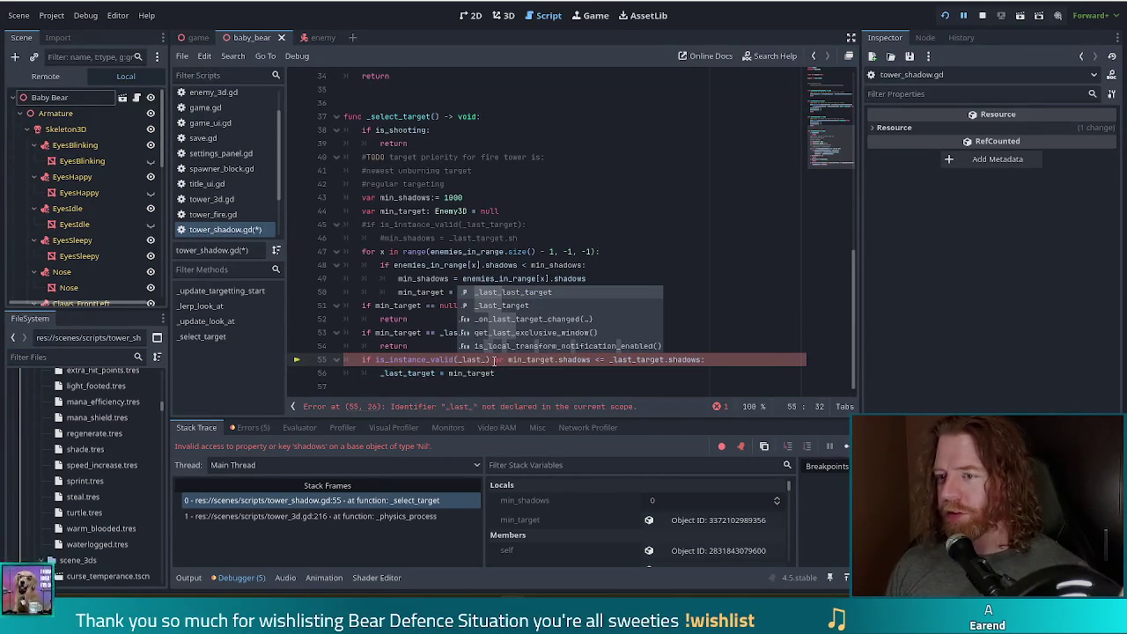
pyautogui.press('Return')
pyautogui.hotkey('ctrl', 's')
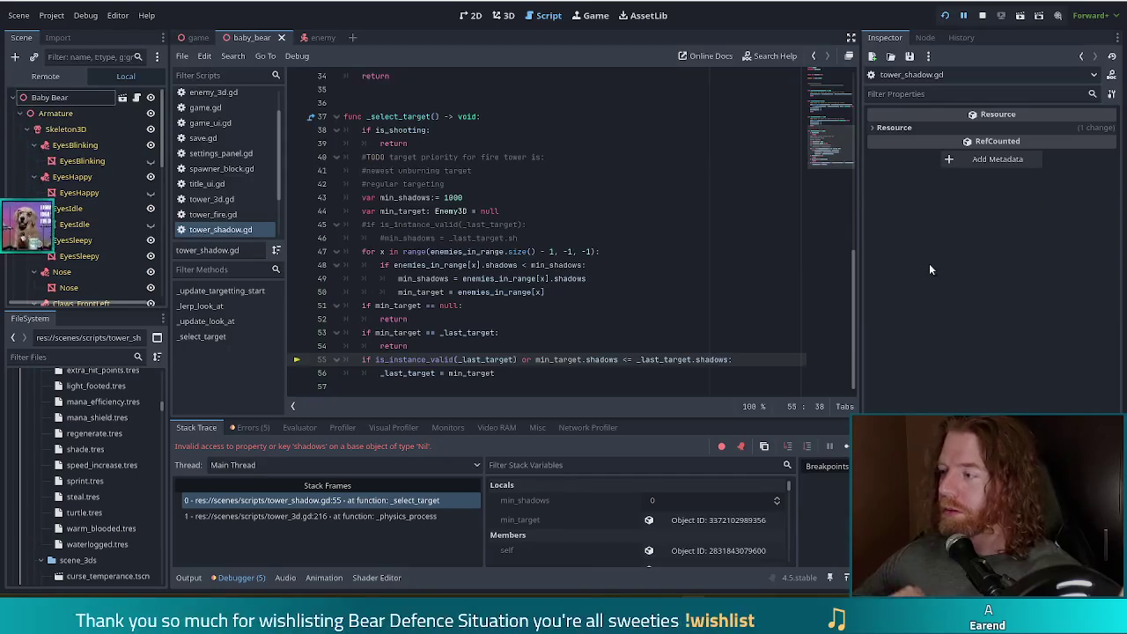
# Step: Negate the is_instance_valid check on line 55 with '!' and resume the game
pyautogui.click(845, 446)
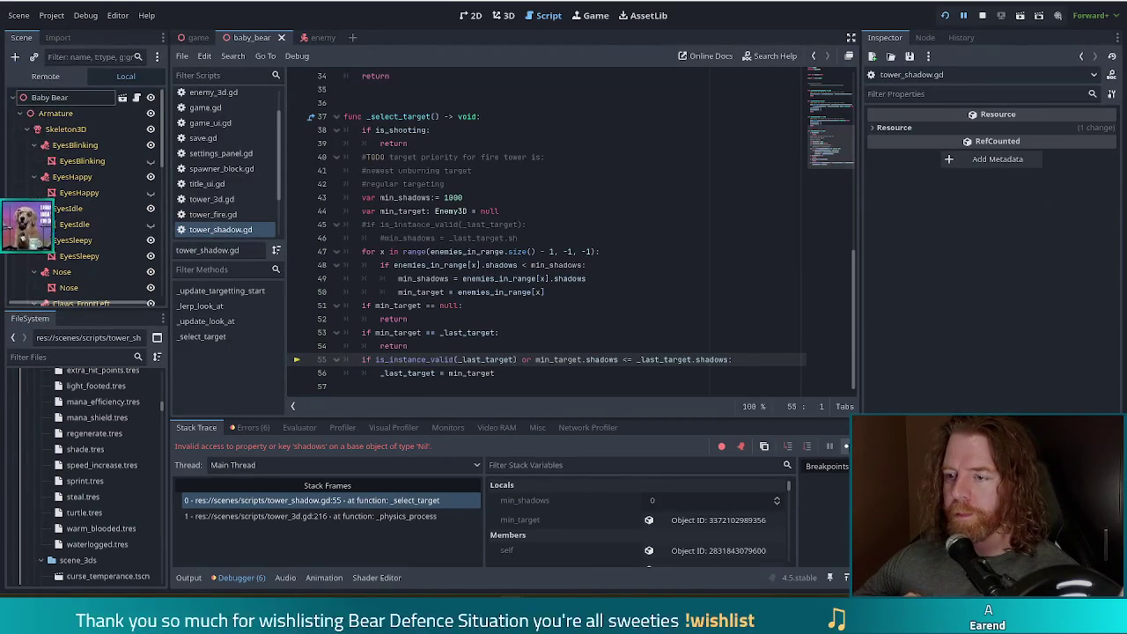
pyautogui.click(375, 361)
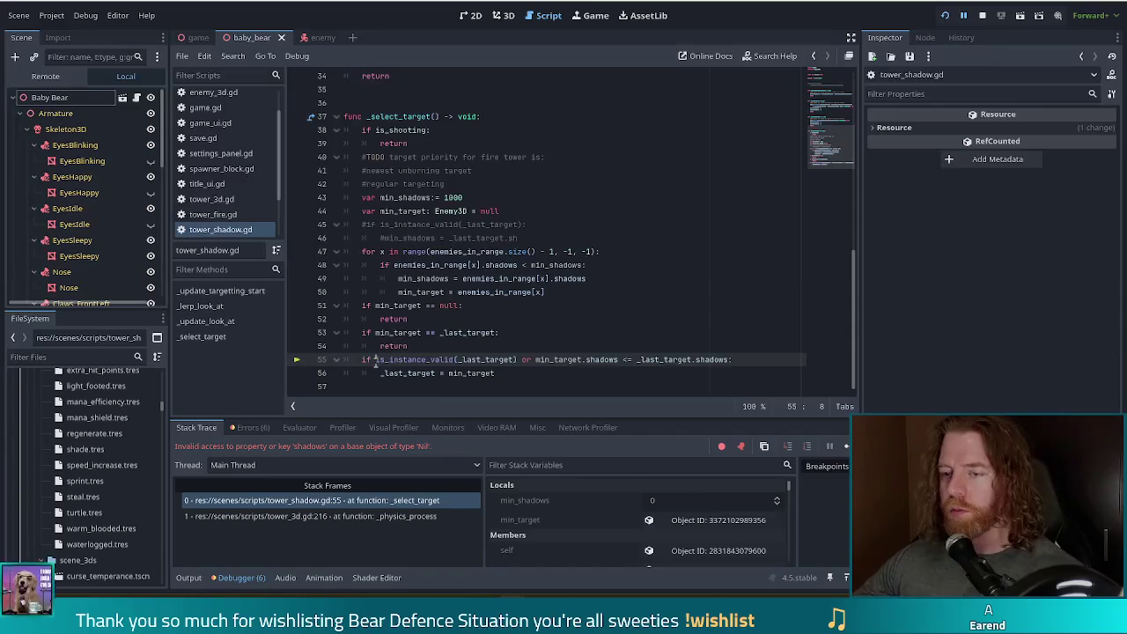
pyautogui.write('!')
pyautogui.click(846, 446)
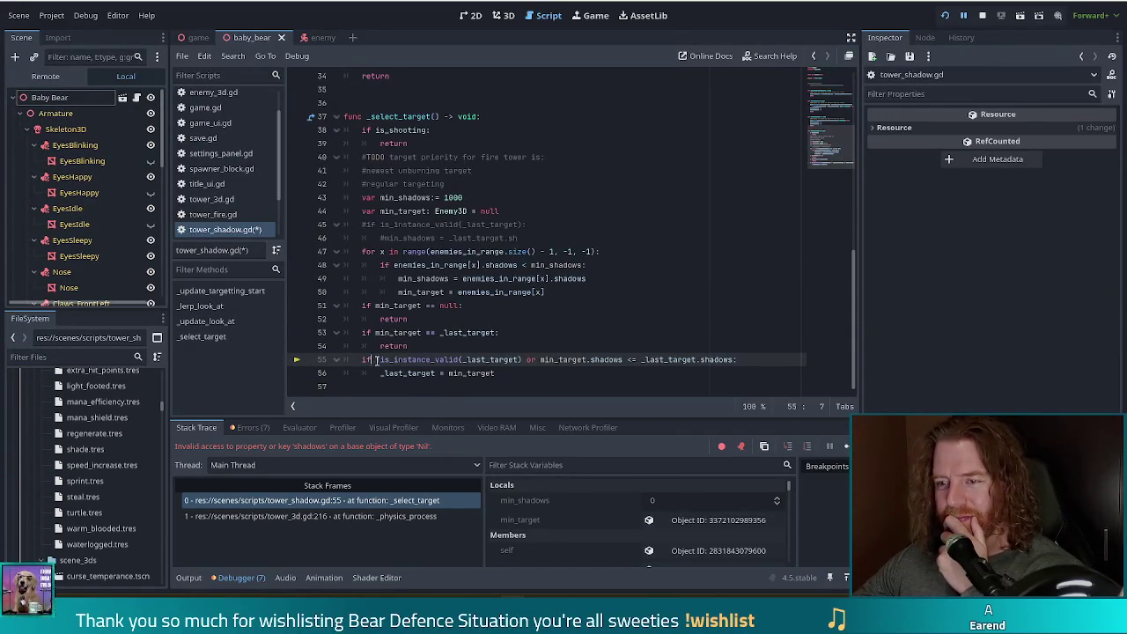
pyautogui.moveTo(462, 379)
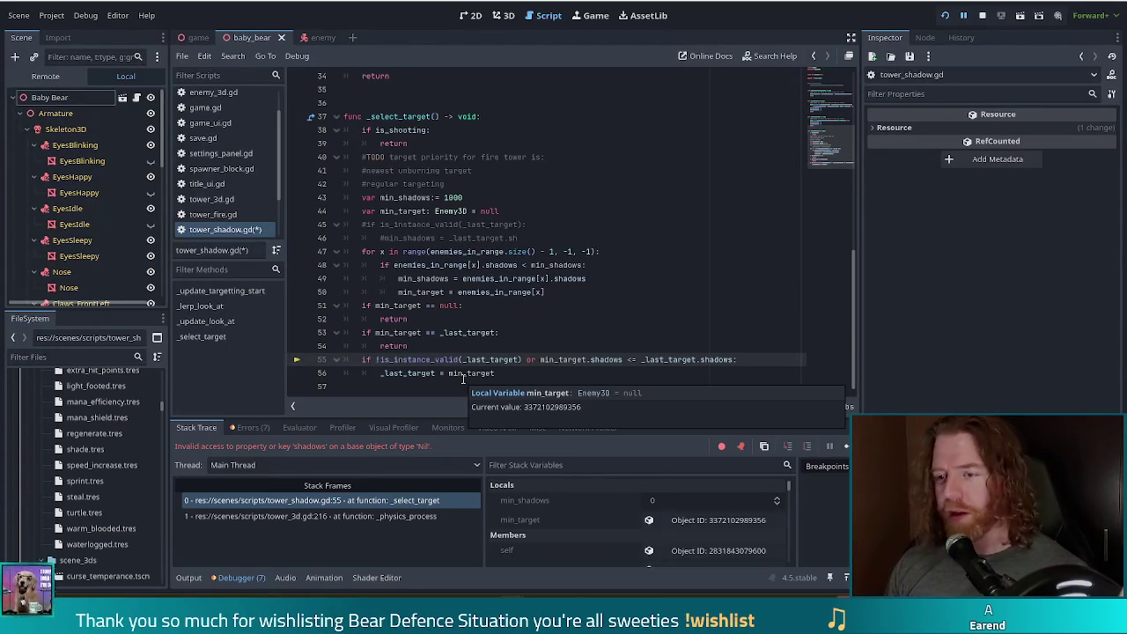
pyautogui.write('!')
# Step: Prefix line 55 with '_last_target == null or', save, and continue the run with F12
pyautogui.press('BackSpace')
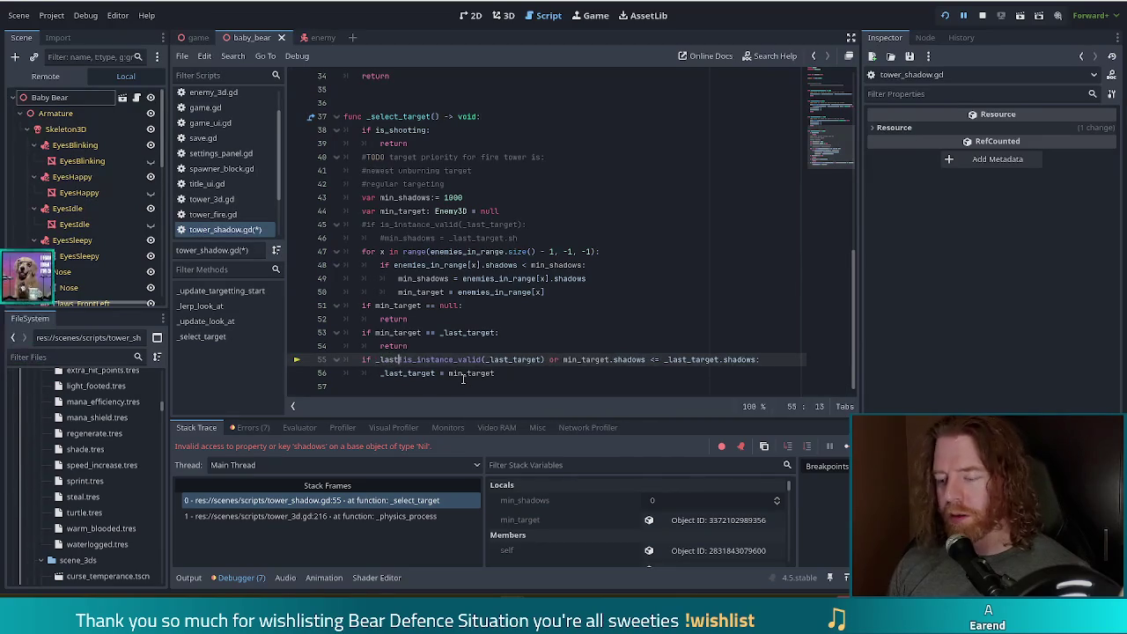
pyautogui.write('_last_target == null or')
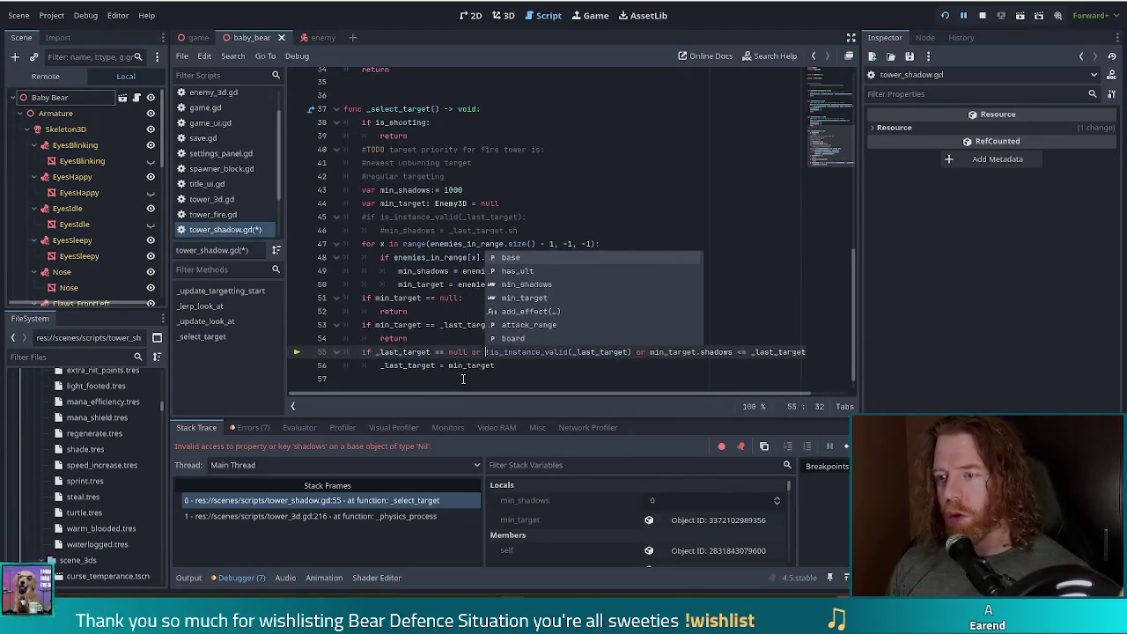
pyautogui.hotkey('ctrl', 's')
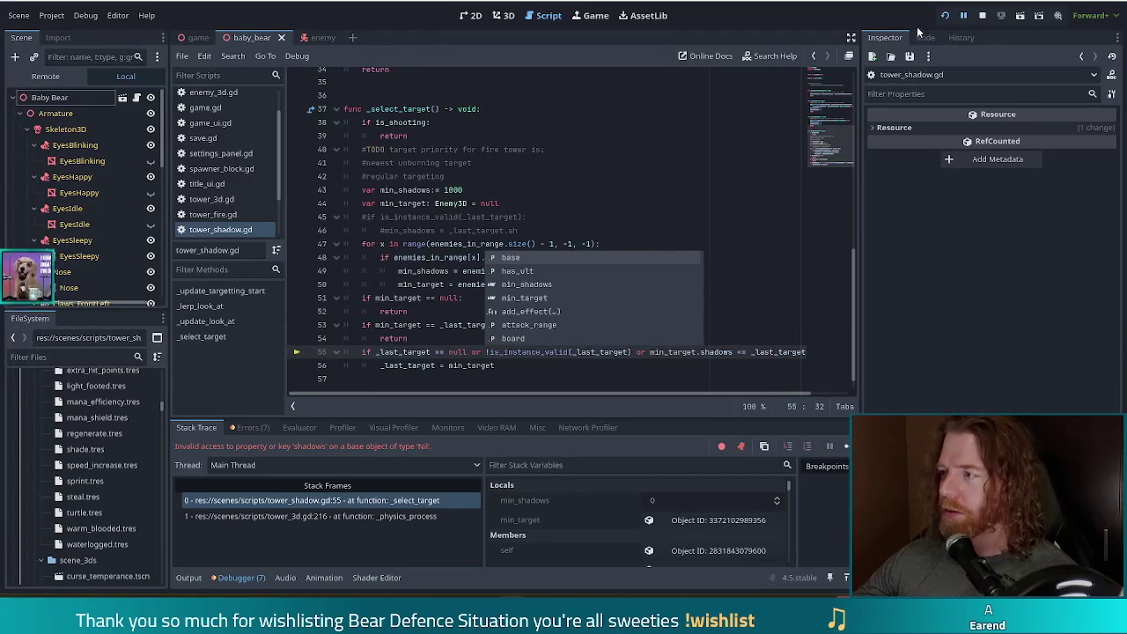
pyautogui.press('F12')
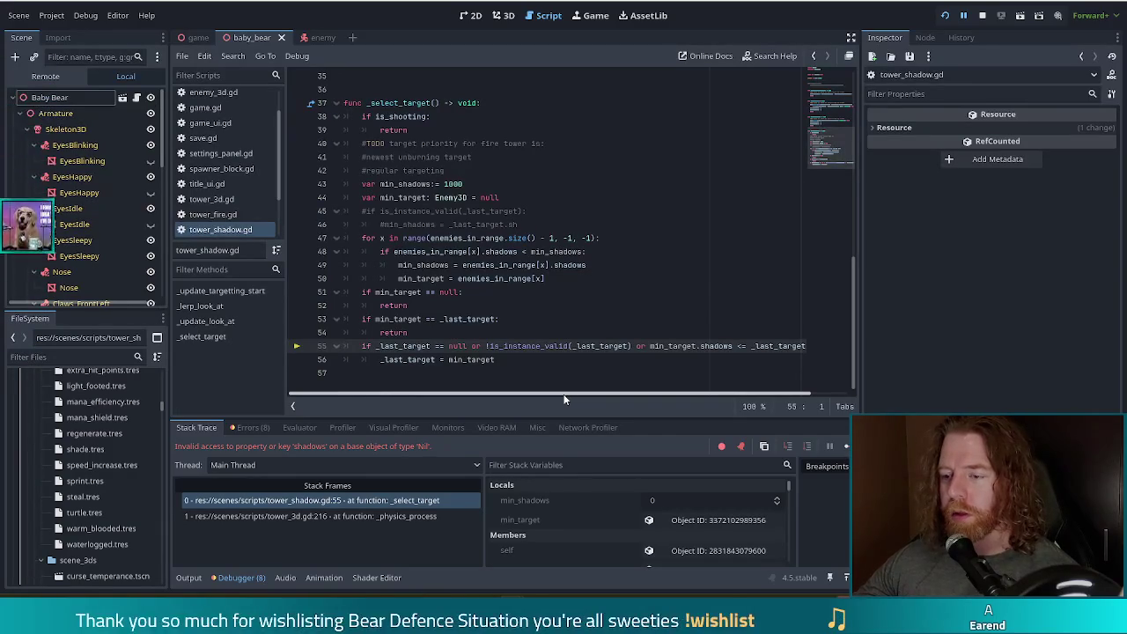
pyautogui.scroll(-1, 647, 542)
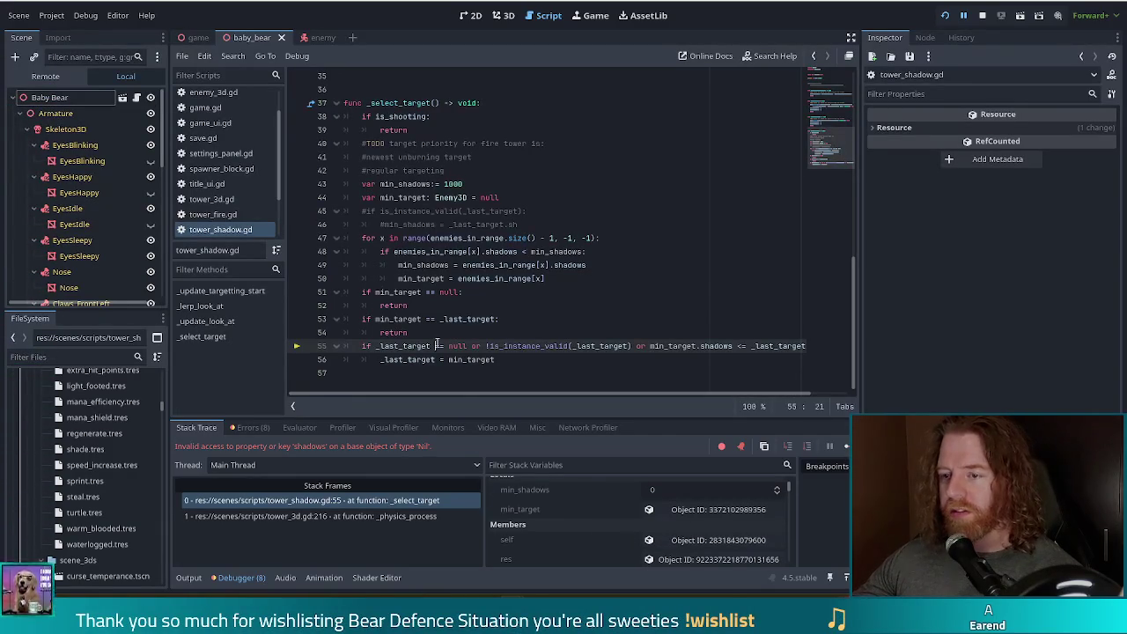
# Step: Filter the debugger's stack variables by 'last' to check _last_target and _last_last_target
pyautogui.scroll(1, 586, 549)
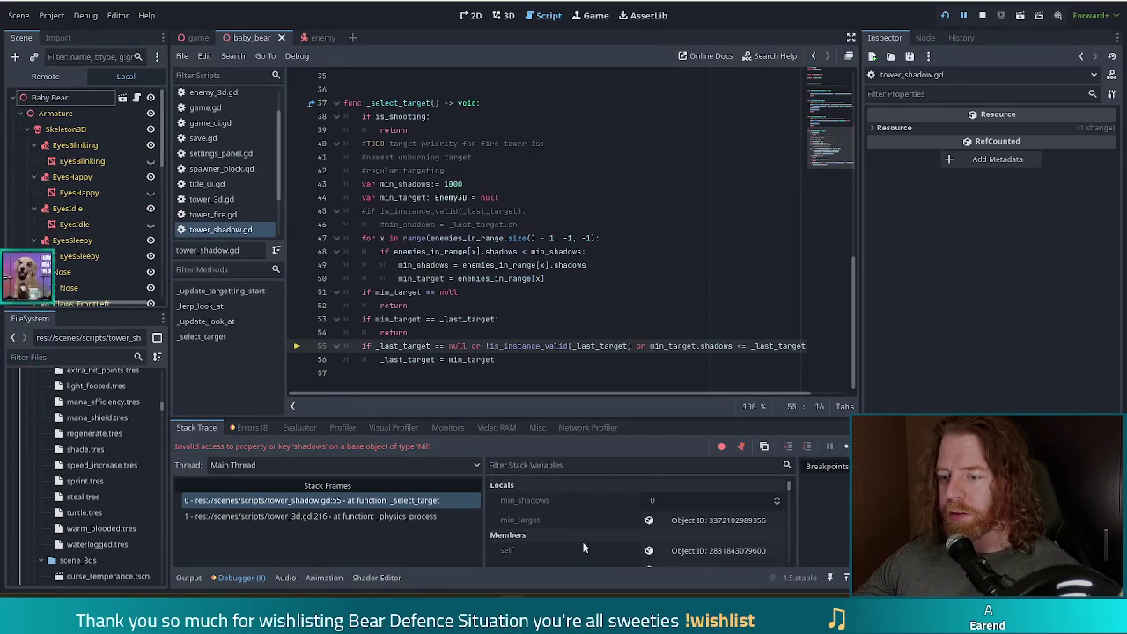
pyautogui.scroll(-1, 583, 541)
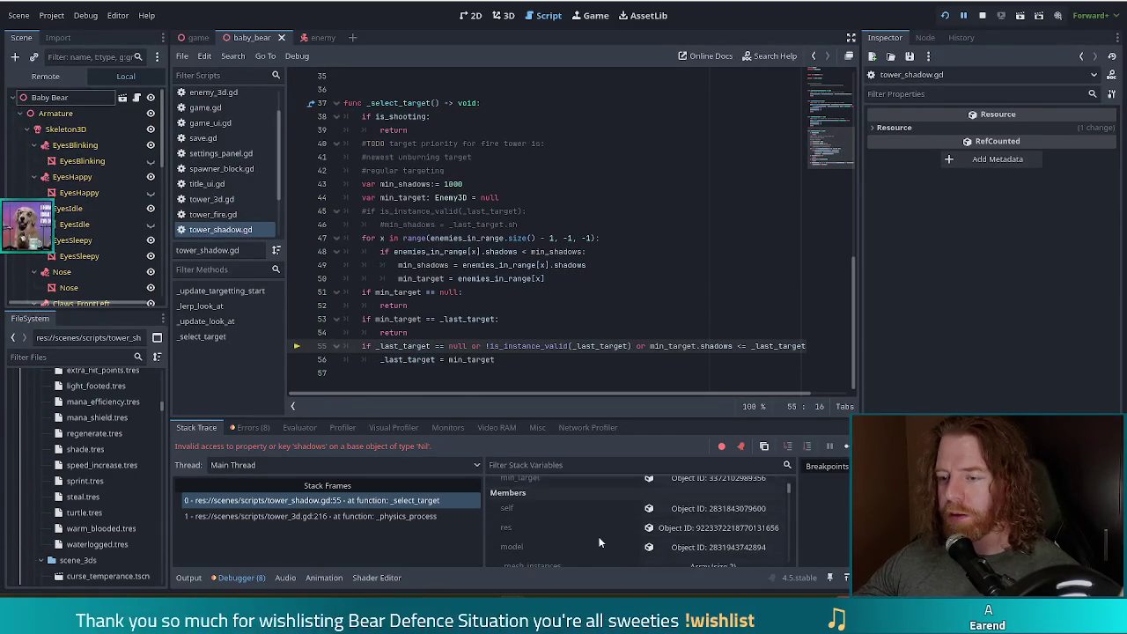
pyautogui.scroll(1, 599, 535)
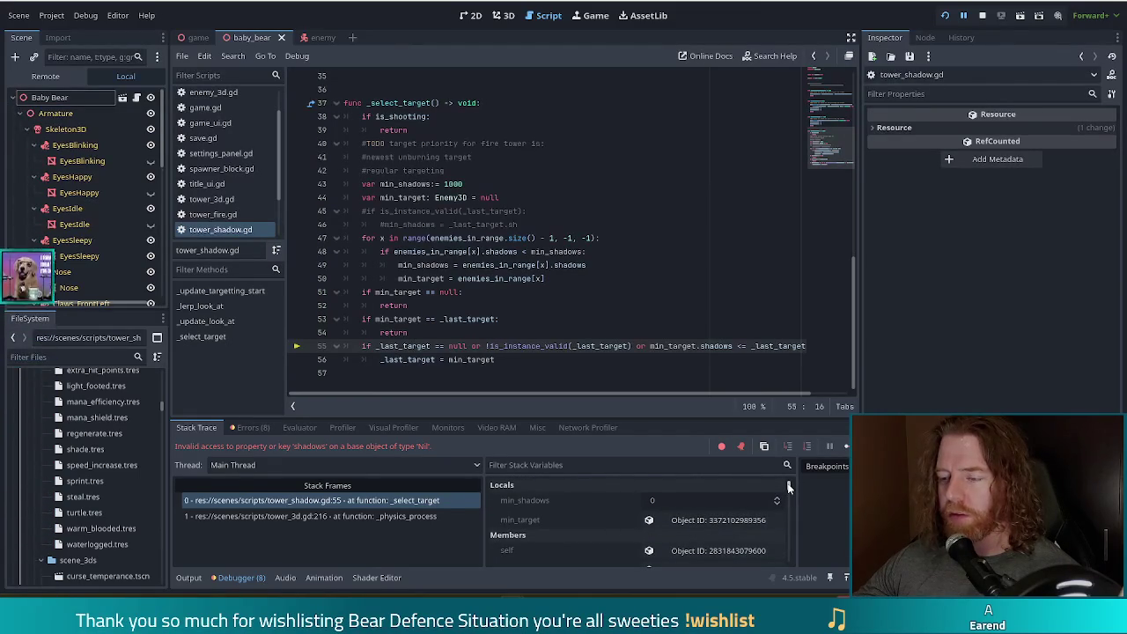
pyautogui.scroll(-5, 787, 486)
pyautogui.click(557, 465)
pyautogui.write('last')
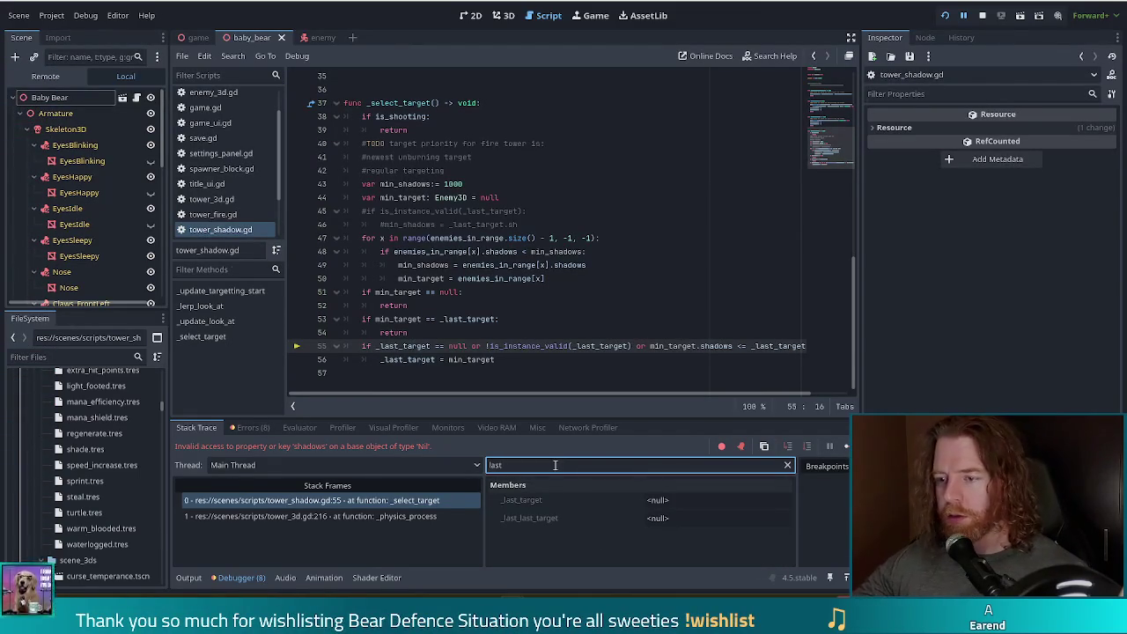
# Step: Review the null, is_instance_valid and shadows checks on line 55, then restart with F5
pyautogui.click(402, 346)
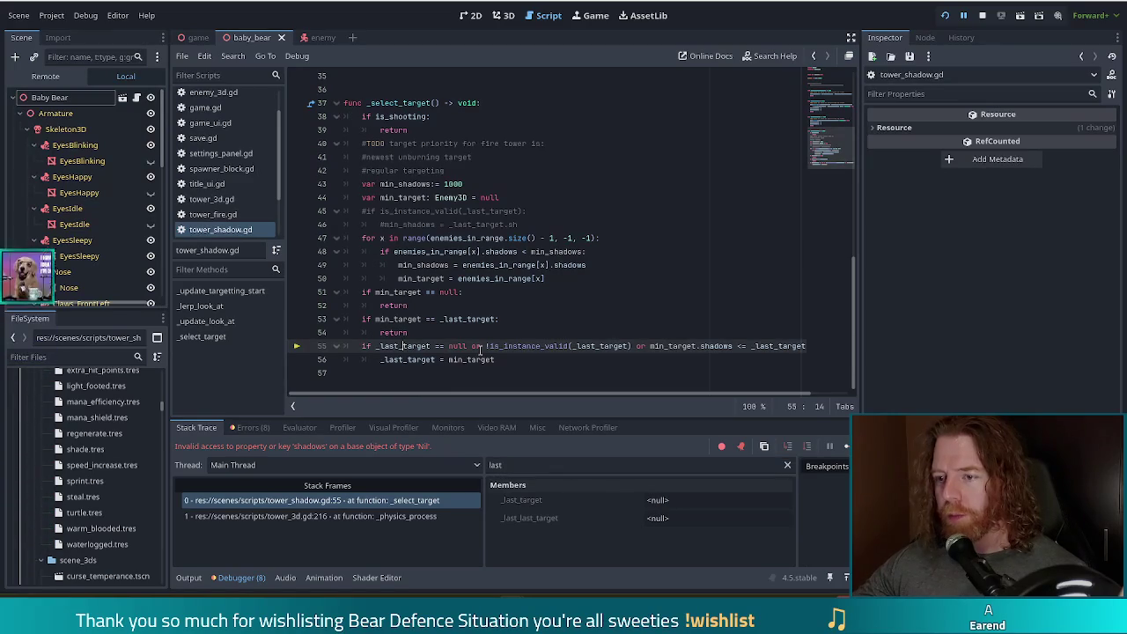
pyautogui.moveTo(435, 346); pyautogui.dragTo(496, 346)
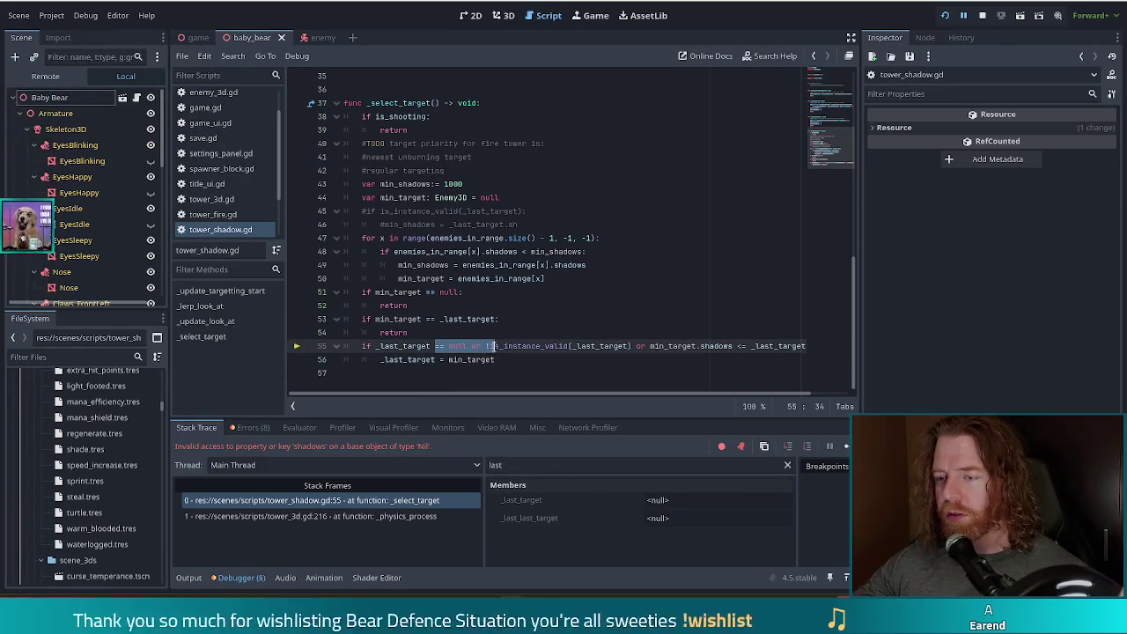
pyautogui.click(552, 346)
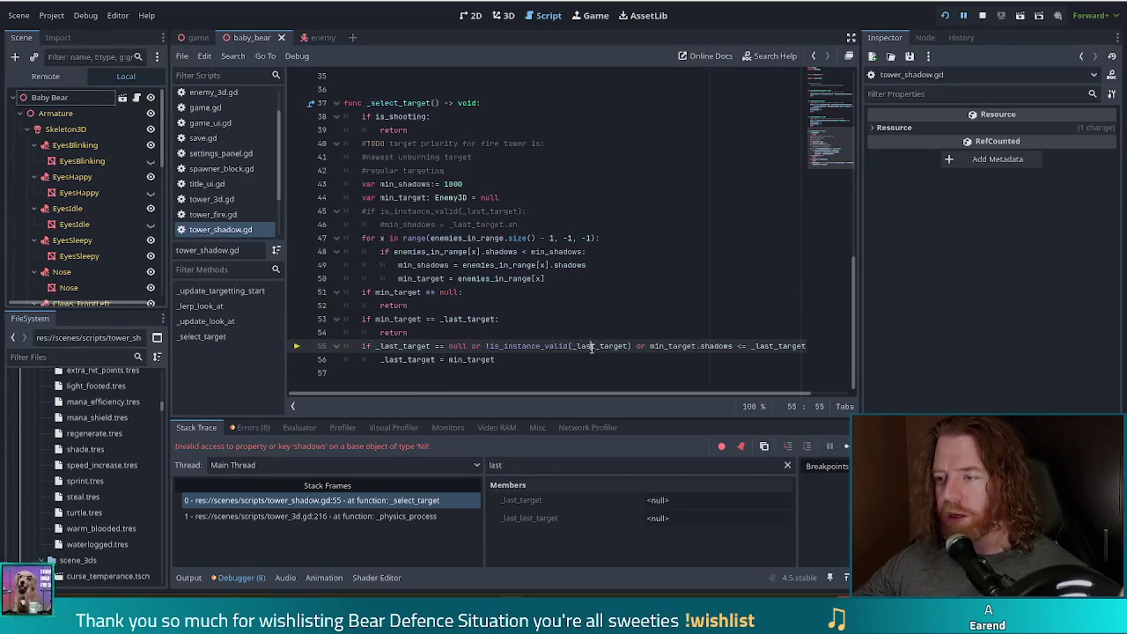
pyautogui.click(721, 346)
pyautogui.press('F5')
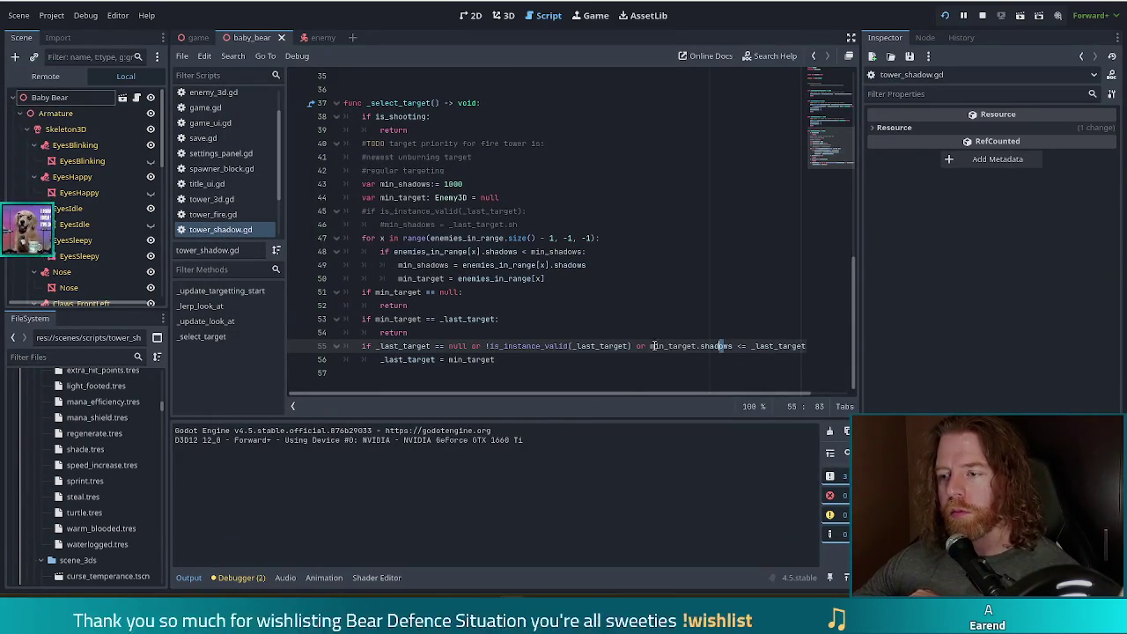
# Step: Touch up the null check on line 55 and review the early-return check on lines 53–54
pyautogui.press('Right')
pyautogui.press('Right')
pyautogui.press('Right')
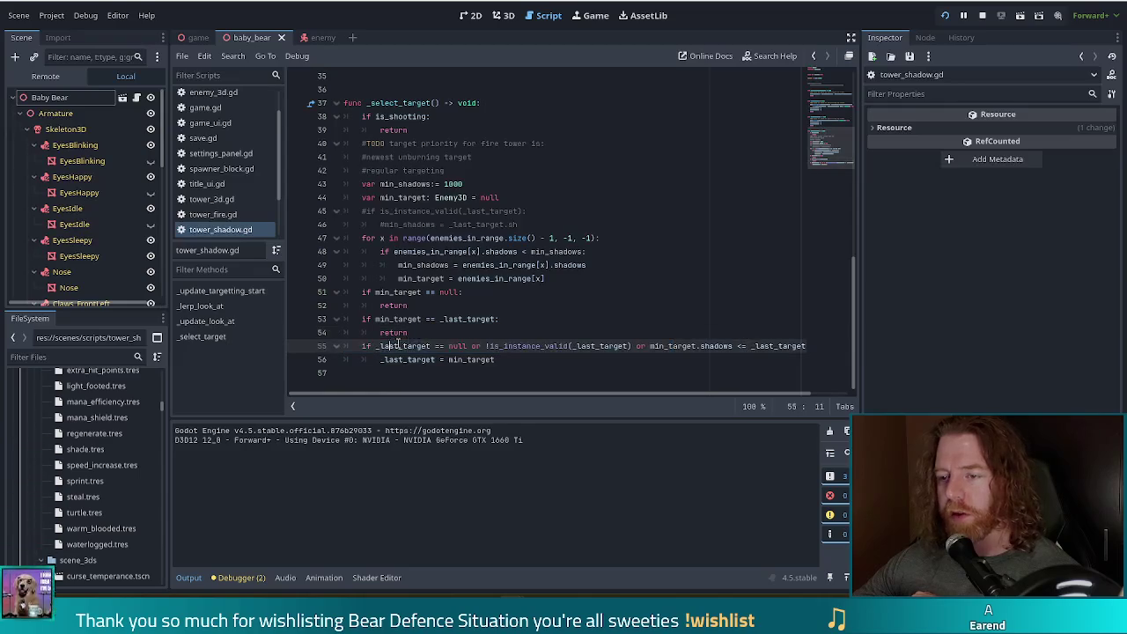
pyautogui.write('=')
pyautogui.click(452, 345)
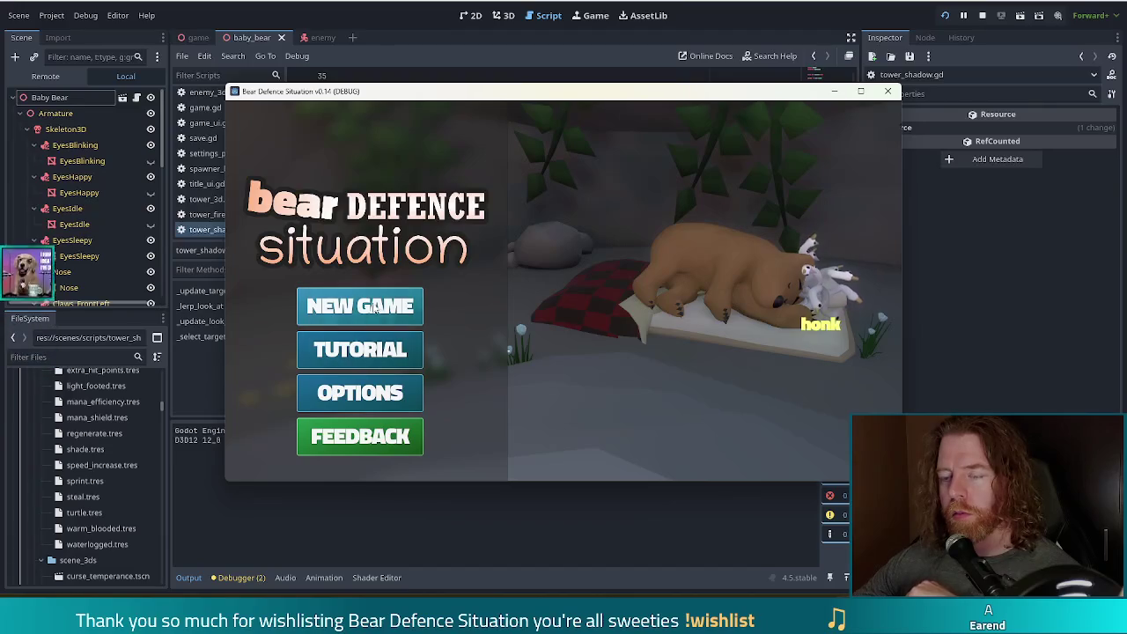
pyautogui.hotkey('alt', 'Tab')
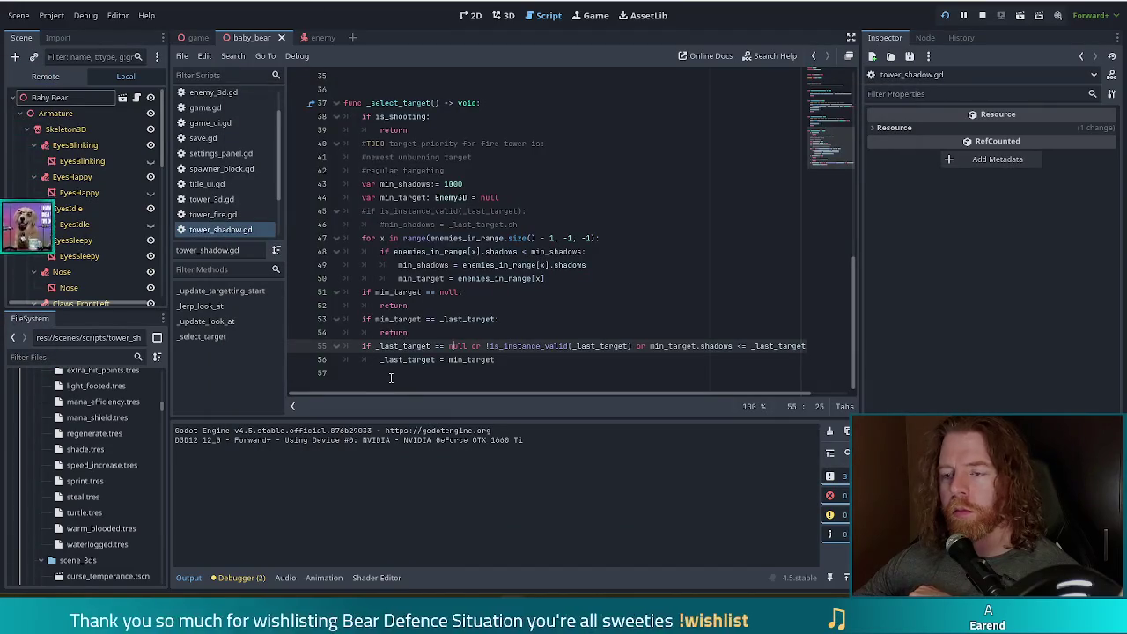
pyautogui.moveTo(373, 319); pyautogui.dragTo(477, 336)
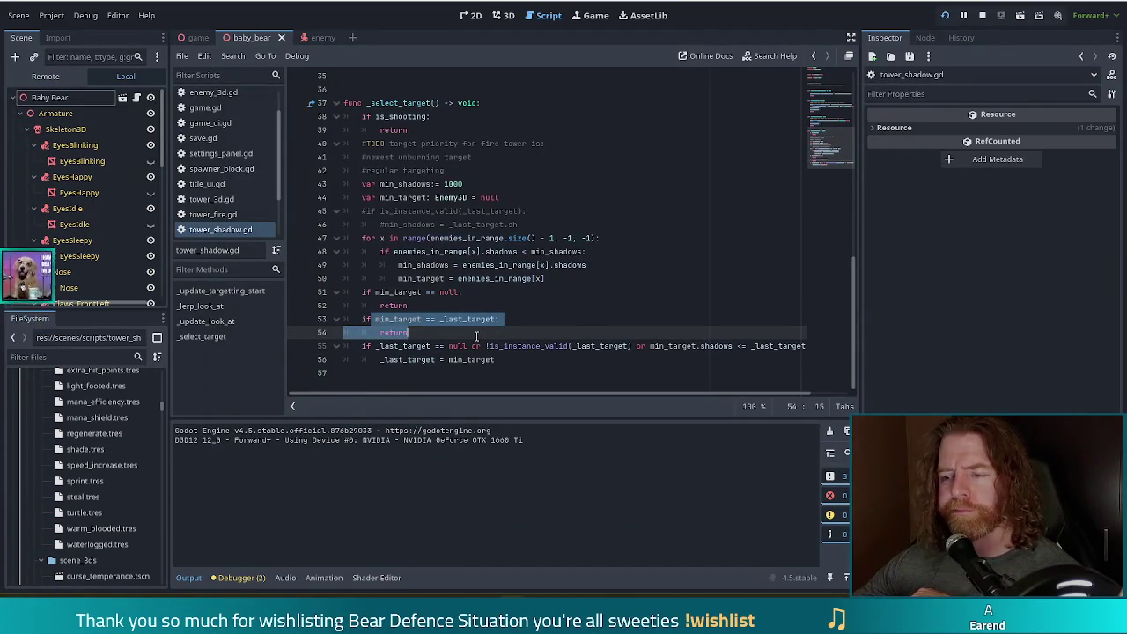
pyautogui.click(498, 319)
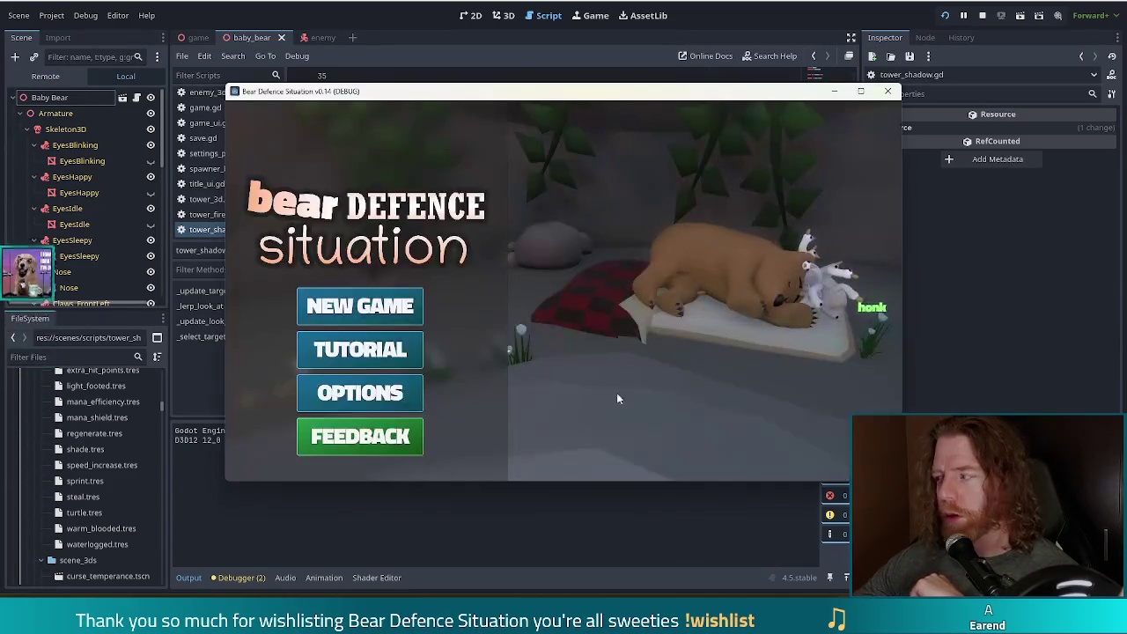
# Step: Start a new game, review the fewest-shadows targeting loop in _select_target, and relaunch with F5
pyautogui.click(387, 305)
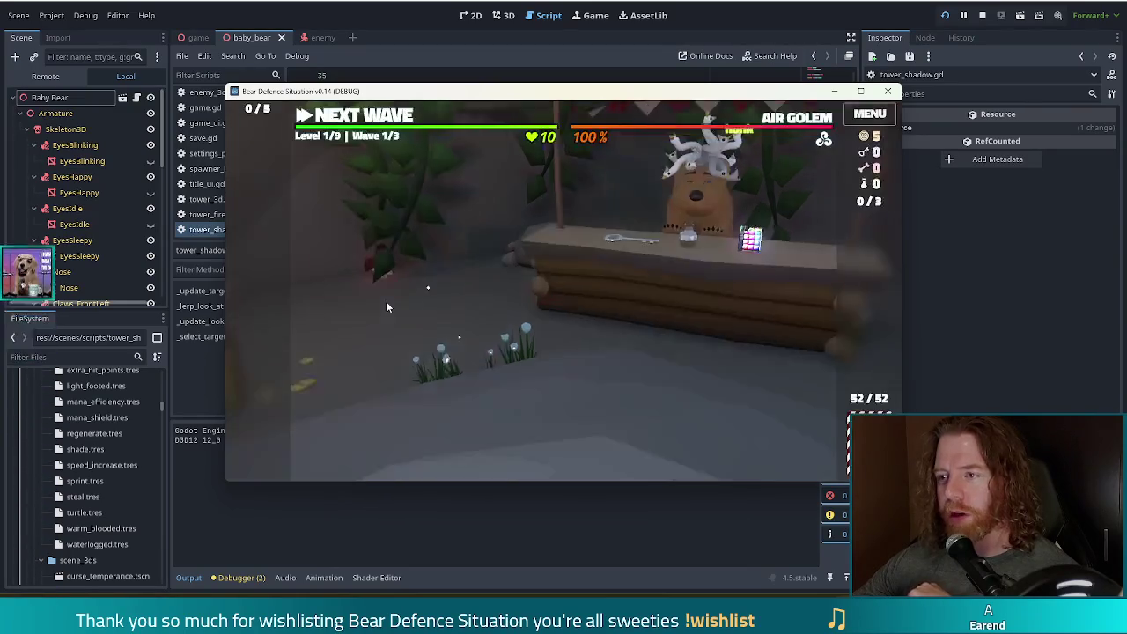
pyautogui.hotkey('alt', 'Tab')
pyautogui.moveTo(377, 319)
pyautogui.mouseDown()
pyautogui.moveTo(489, 319)
pyautogui.moveTo(485, 327)
pyautogui.mouseUp()
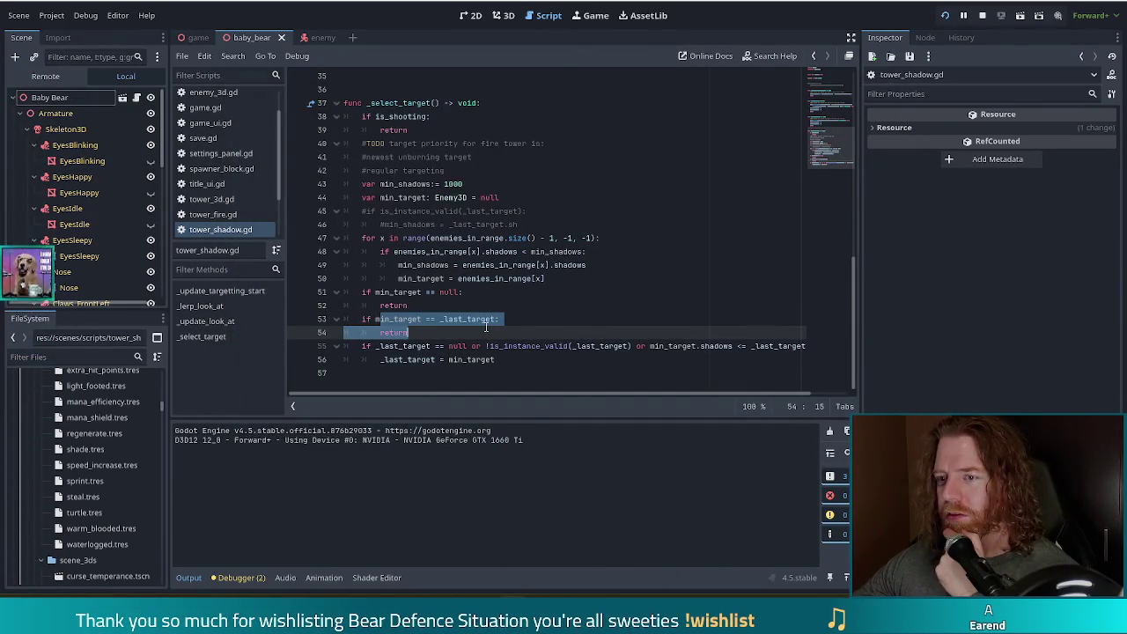
pyautogui.moveTo(404, 238)
pyautogui.mouseDown()
pyautogui.moveTo(414, 254)
pyautogui.moveTo(483, 278)
pyautogui.mouseUp()
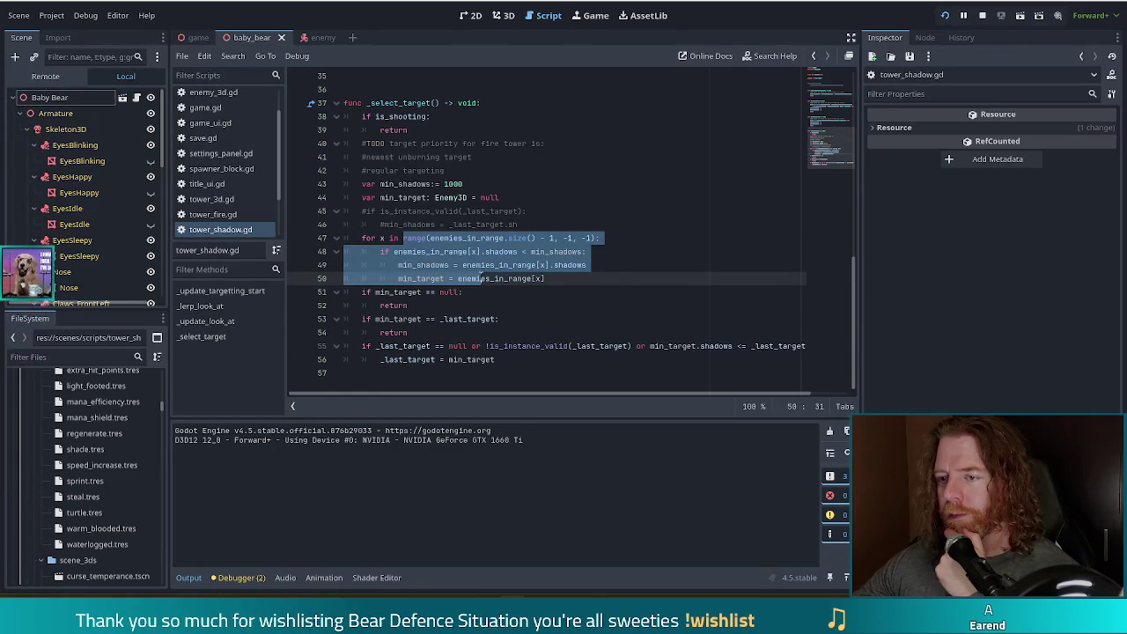
pyautogui.moveTo(409, 319); pyautogui.dragTo(452, 336)
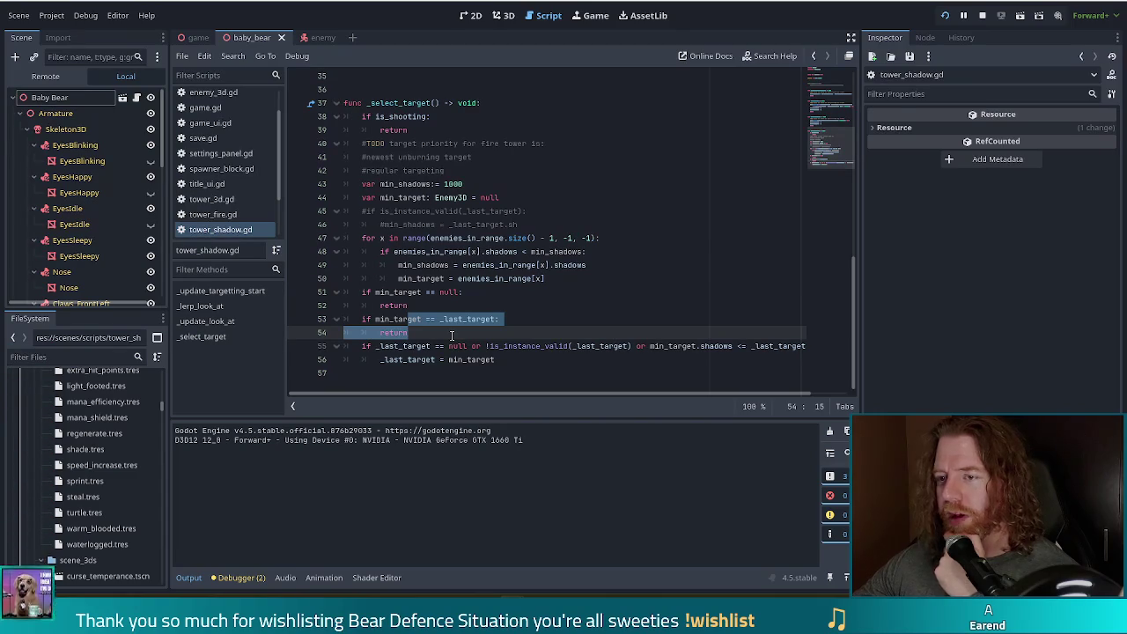
pyautogui.moveTo(412, 226); pyautogui.dragTo(447, 266)
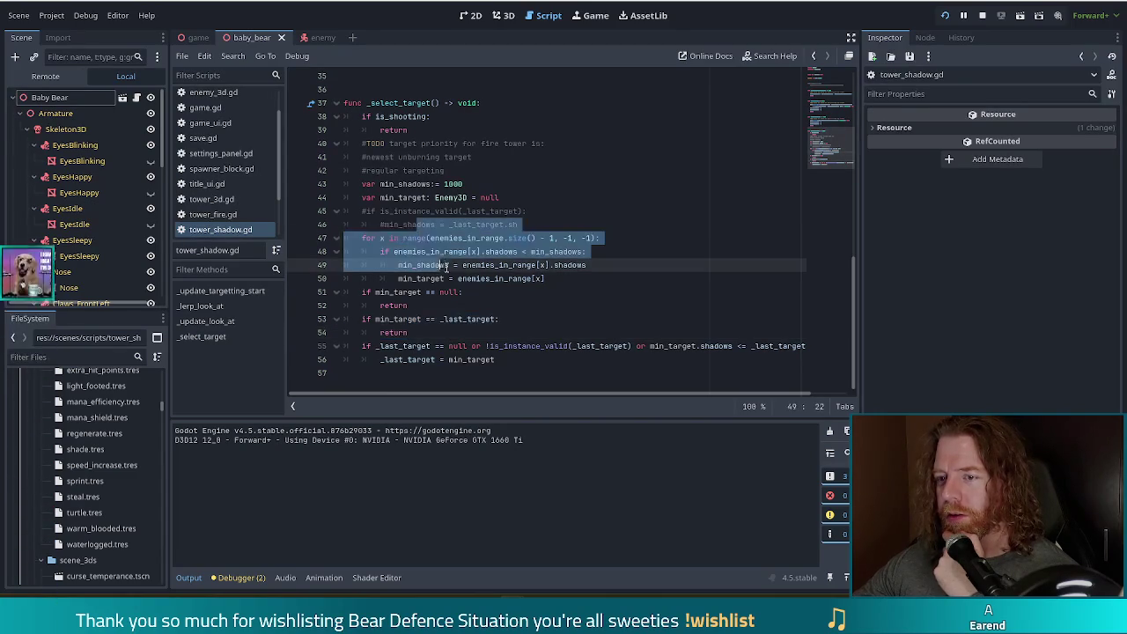
pyautogui.press('F5')
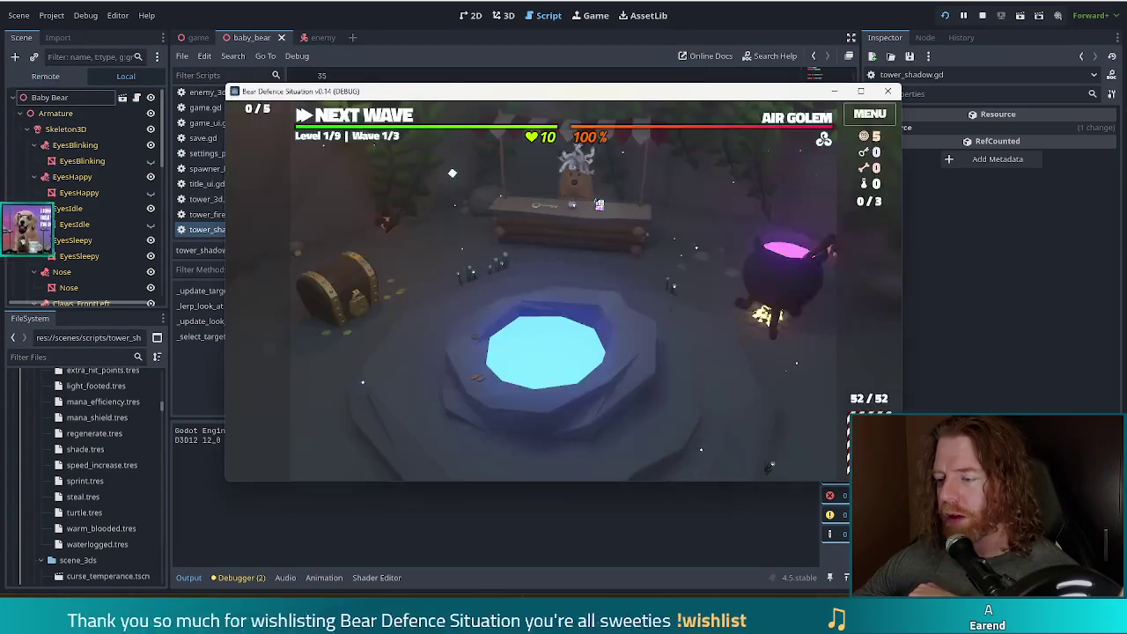
# Step: Buy the Key from the merchant's shop and leave camp for the level map
pyautogui.click(553, 234)
pyautogui.click(702, 384)
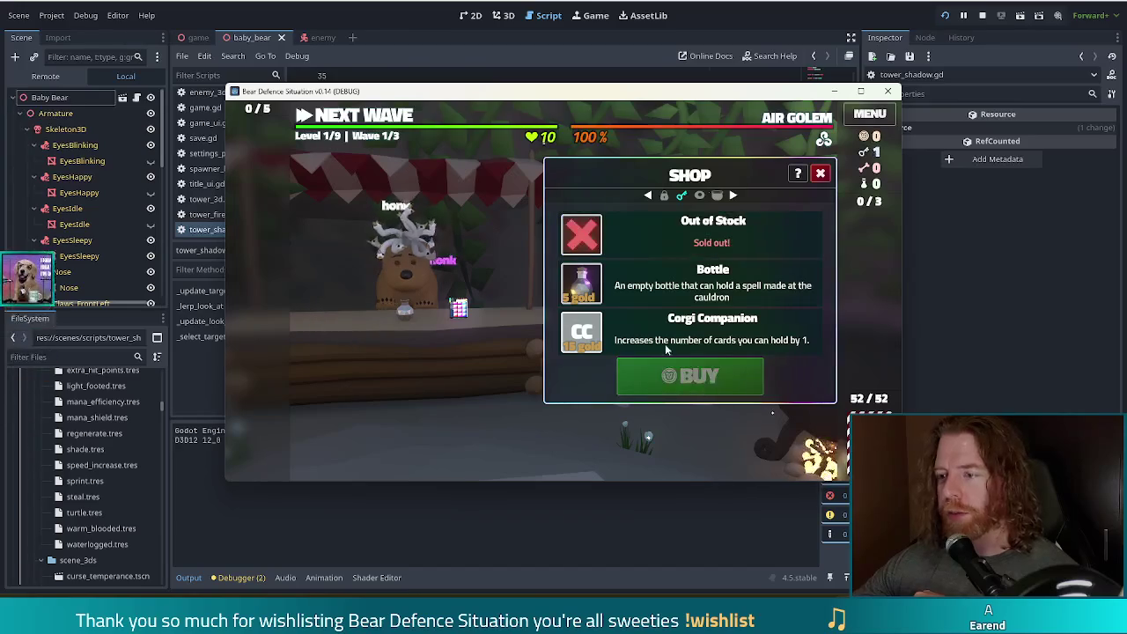
pyautogui.click(820, 172)
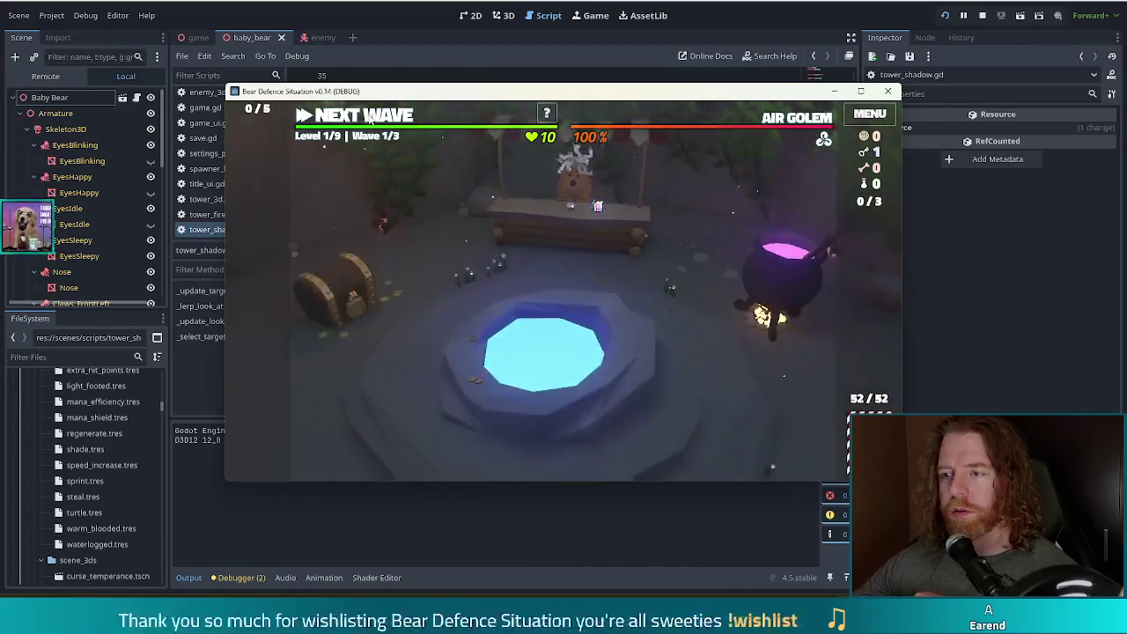
pyautogui.click(369, 119)
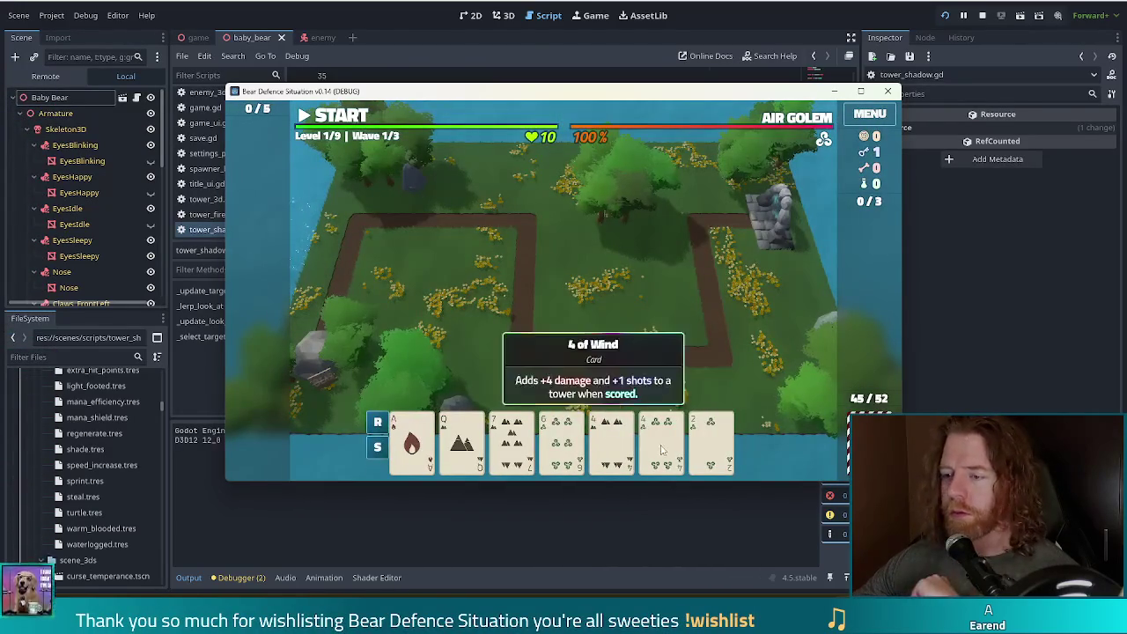
# Step: Build a Shadow Tower from the pair of 4s inside the path's bend, run wave 1, then stop
pyautogui.click(611, 438)
pyautogui.click(662, 438)
pyautogui.click(617, 211)
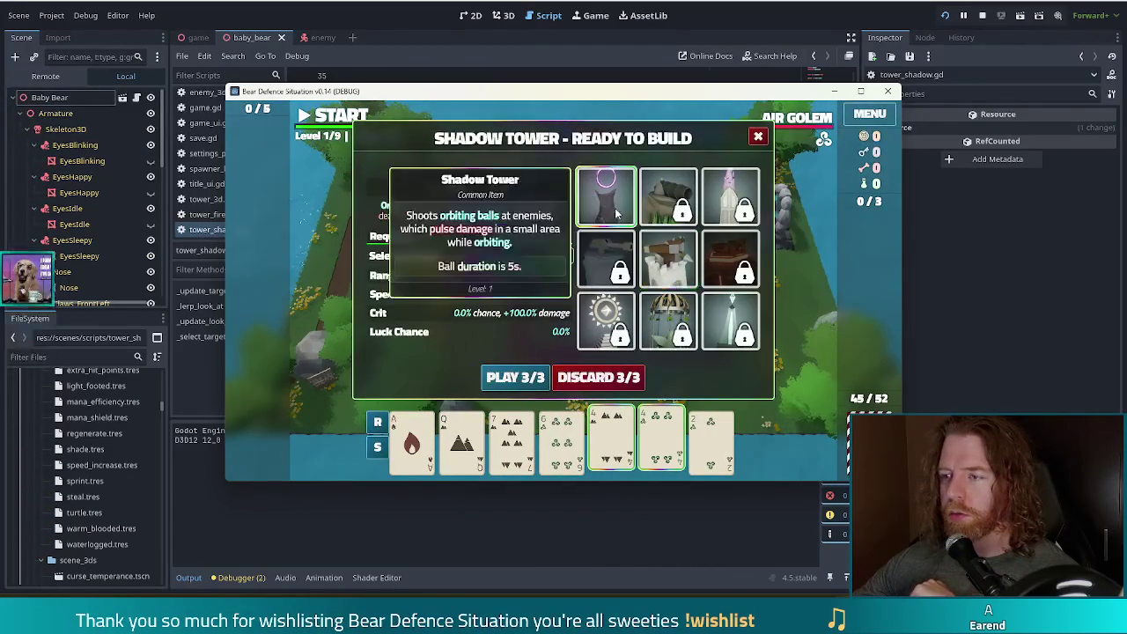
pyautogui.click(516, 377)
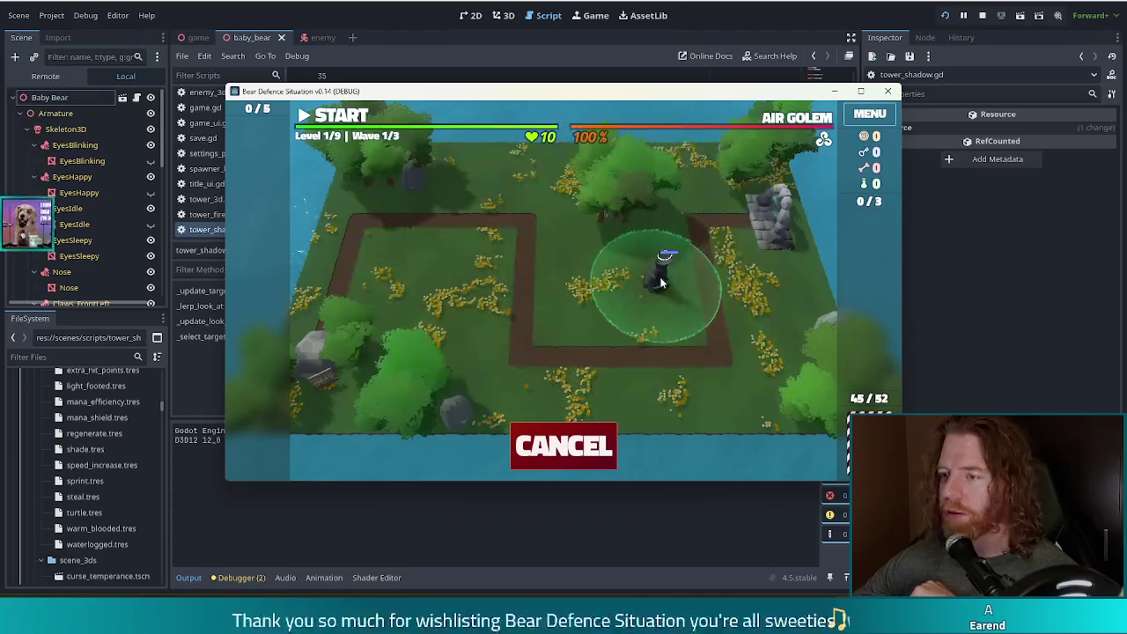
pyautogui.click(639, 269)
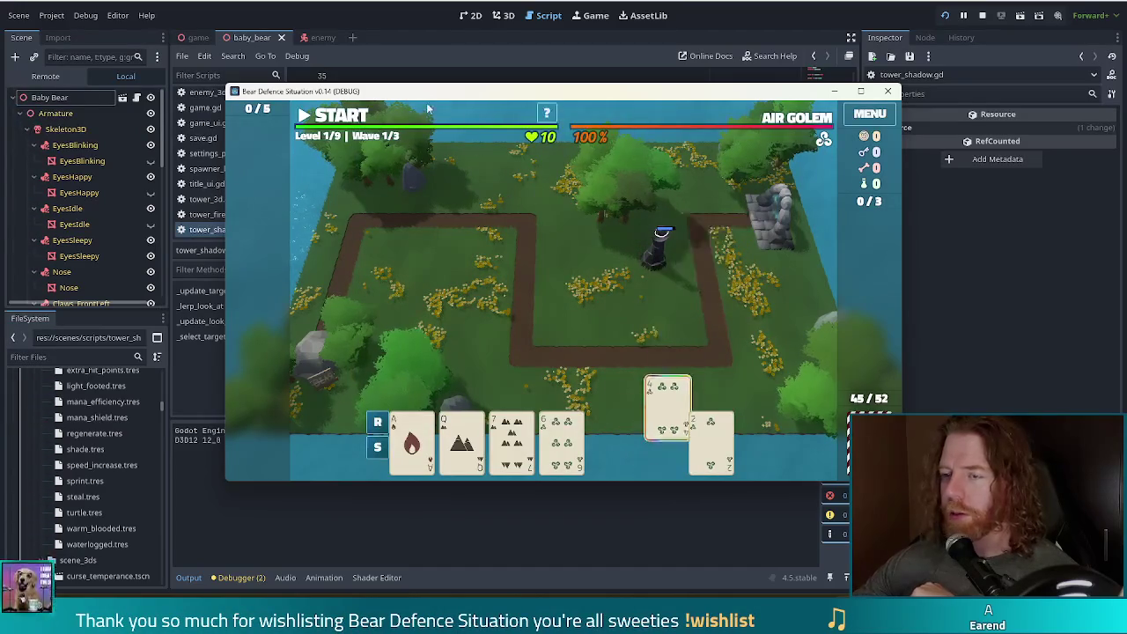
pyautogui.click(352, 121)
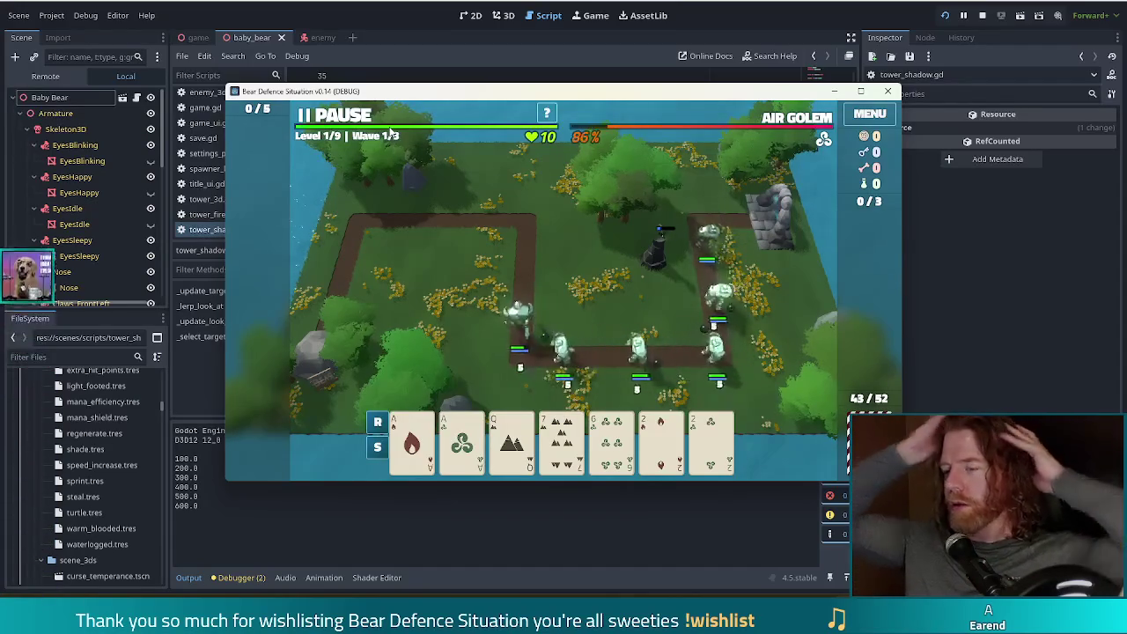
pyautogui.click(888, 91)
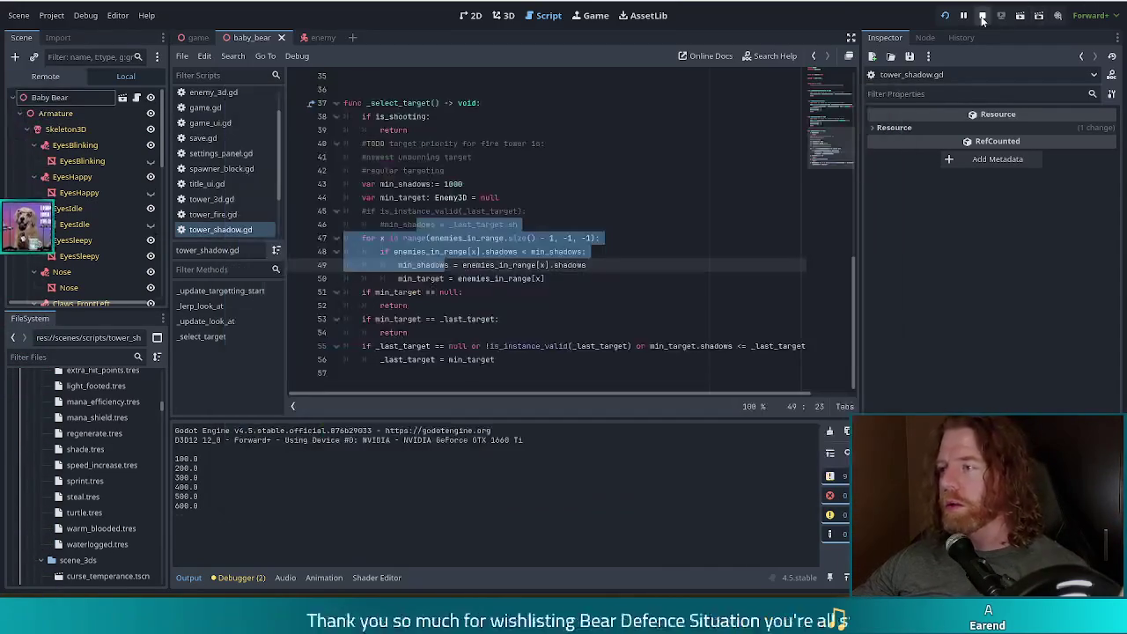
# Step: Launch a new debug run of Bear Defence Situation from the toolbar's Run Project button
pyautogui.click(943, 15)
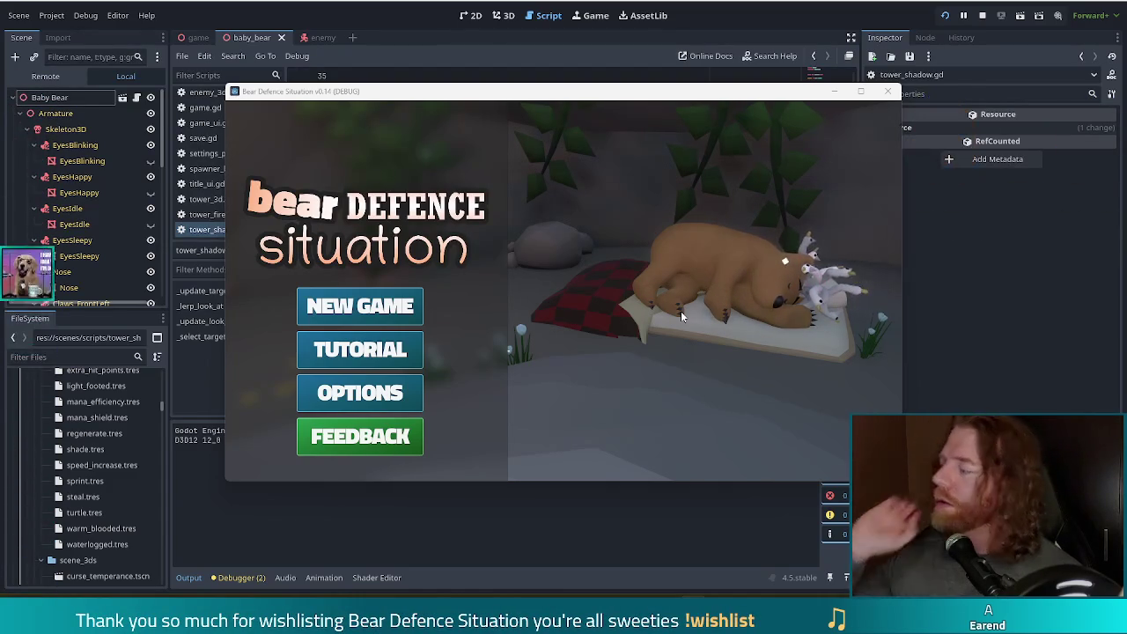
# Step: Start a new game and buy the Key from the merchant's shop
pyautogui.click(379, 309)
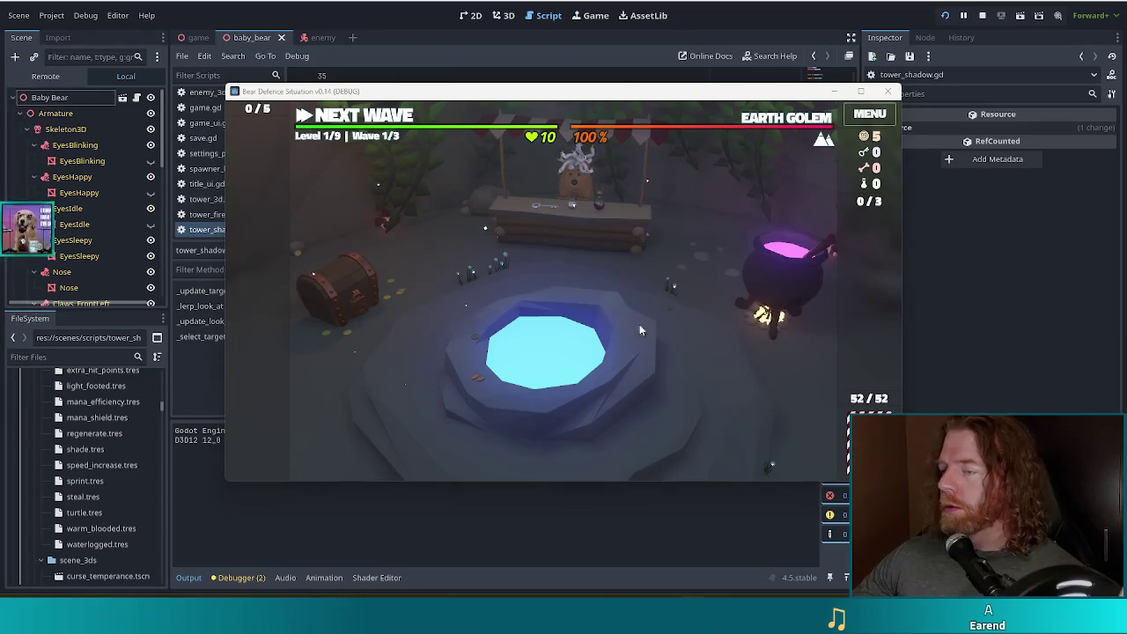
pyautogui.click(550, 209)
pyautogui.click(691, 376)
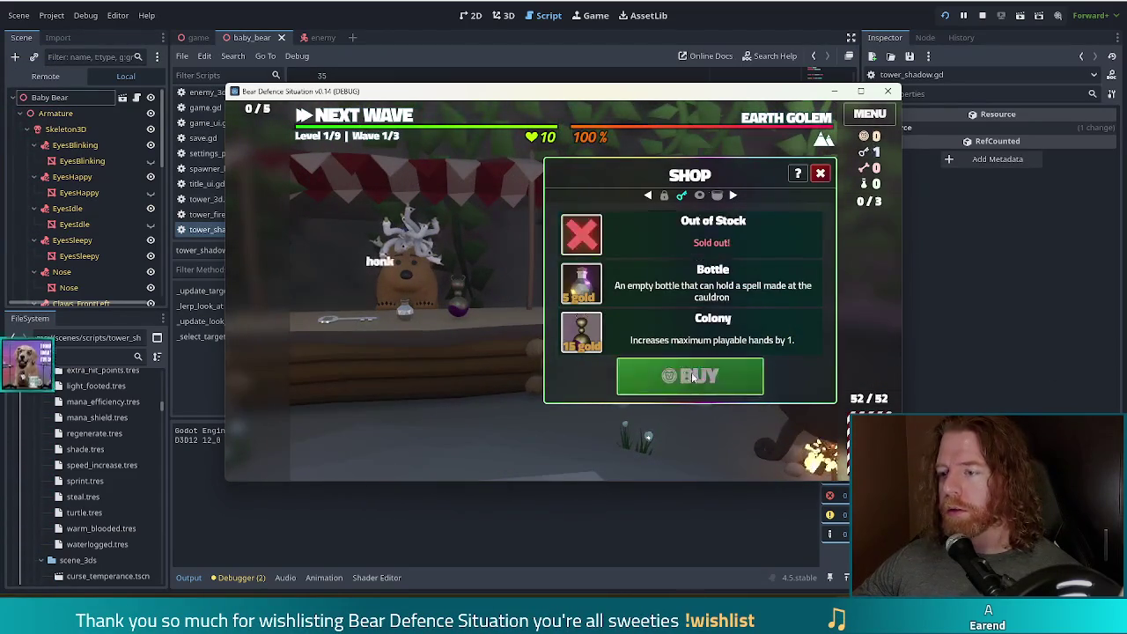
pyautogui.click(346, 118)
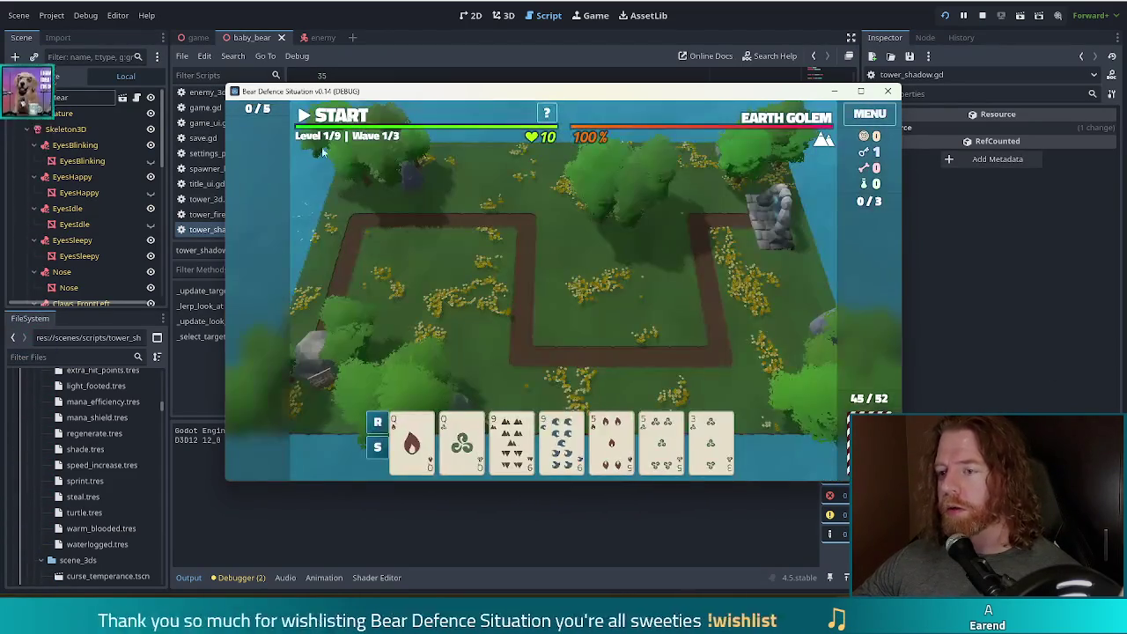
# Step: Play queens and nines as Two Pair for a Shadow Tower at the top-right path corner
pyautogui.click(515, 452)
pyautogui.click(562, 441)
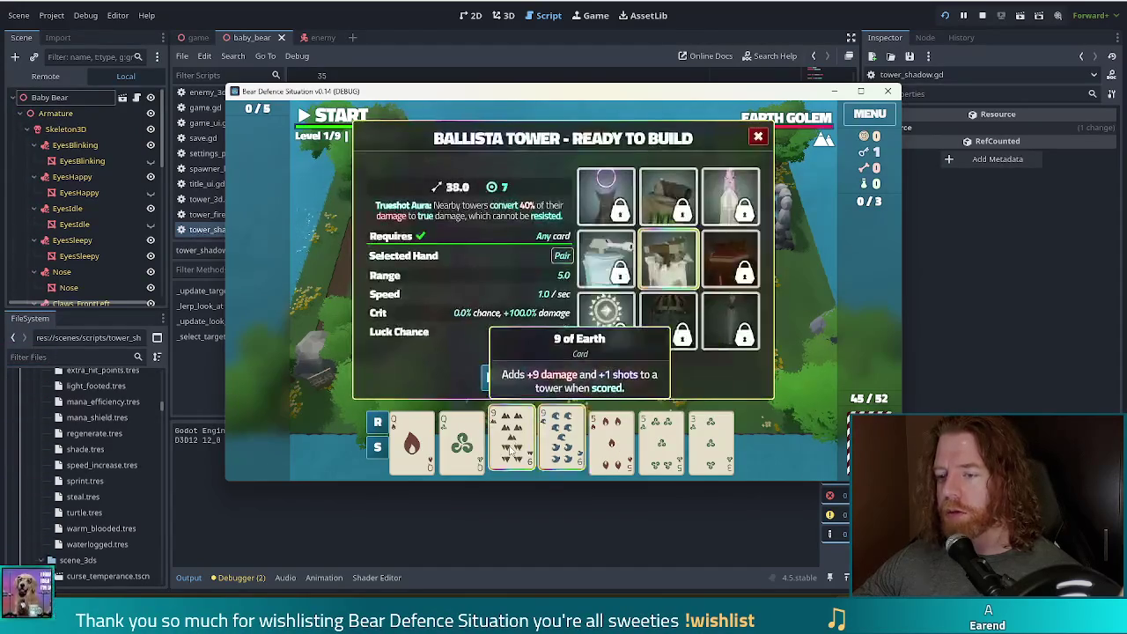
pyautogui.click(411, 441)
pyautogui.click(461, 440)
pyautogui.click(620, 207)
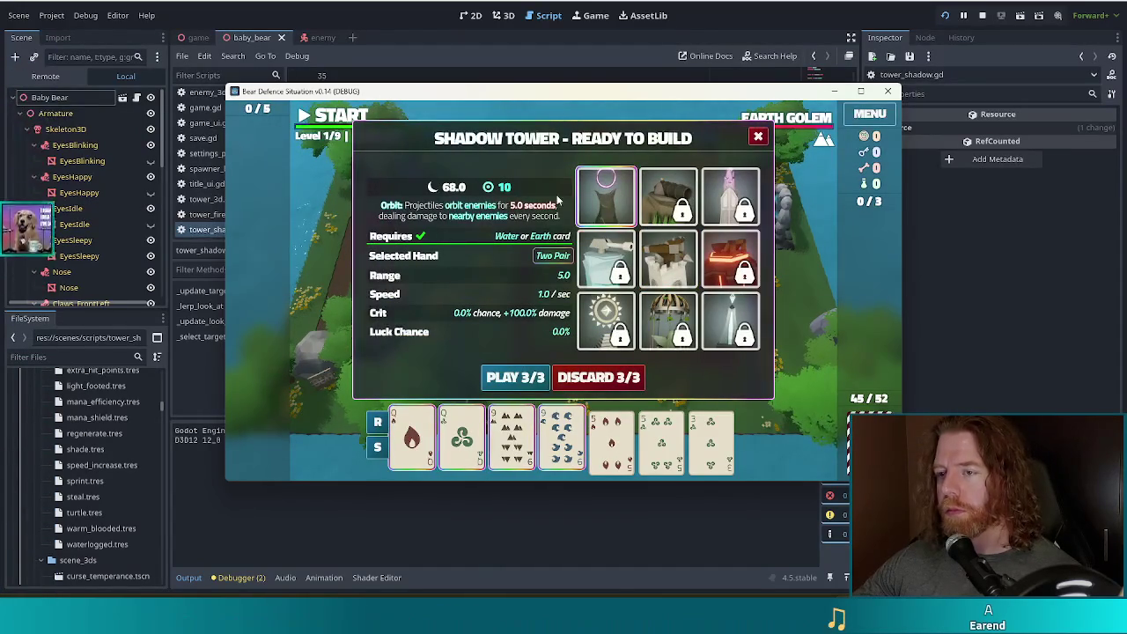
pyautogui.click(518, 381)
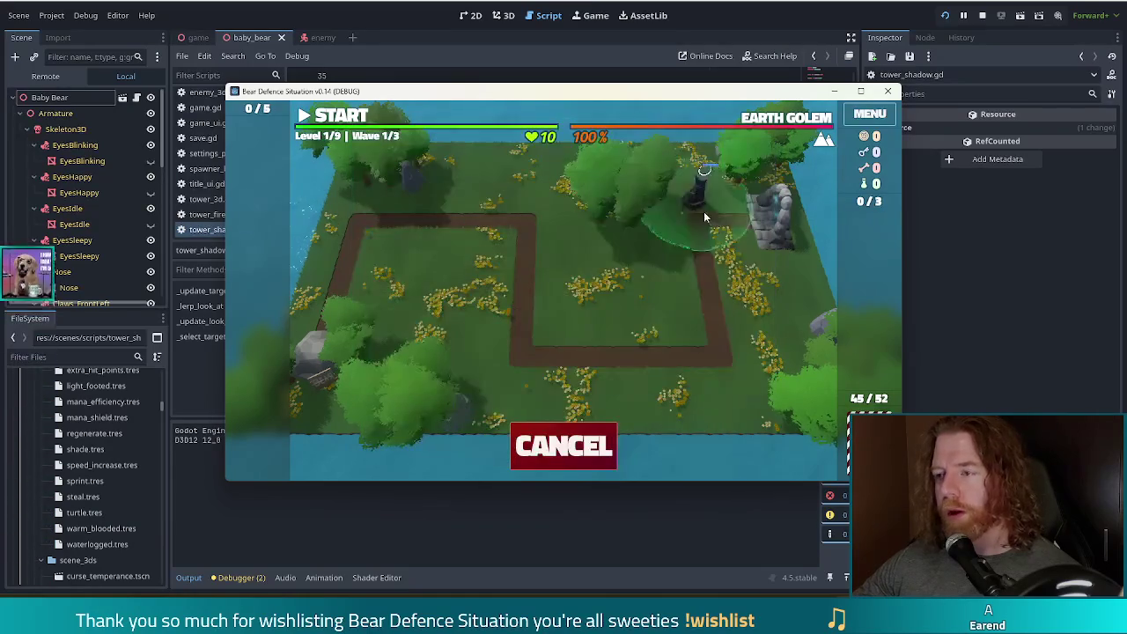
pyautogui.click(724, 231)
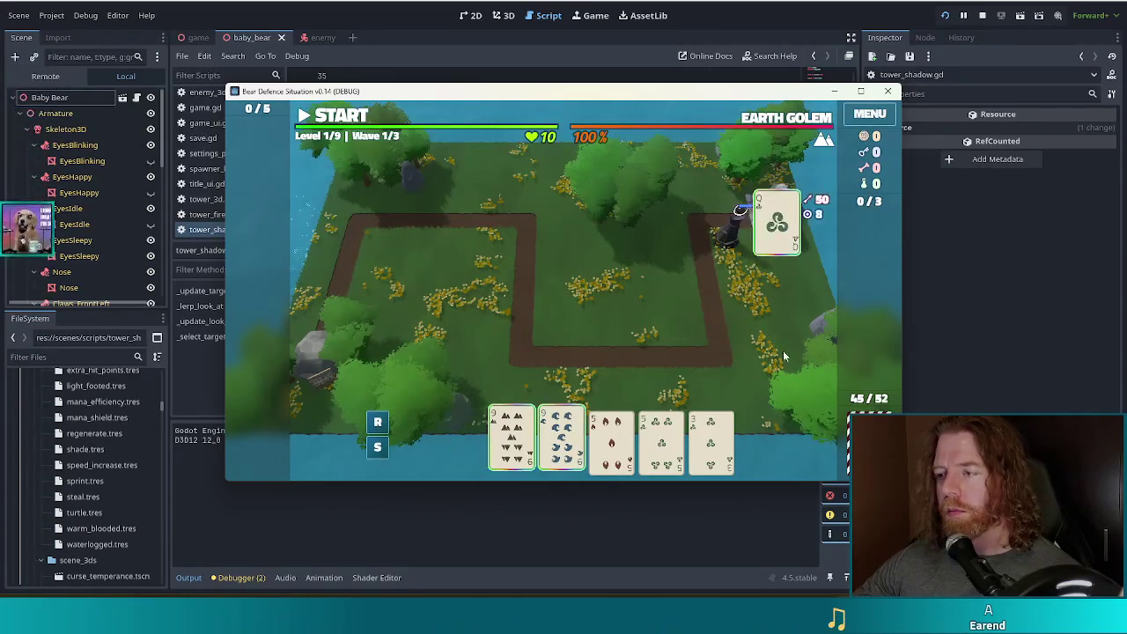
# Step: Start wave 1, pause it, and discard the two fives for new cards
pyautogui.click(351, 116)
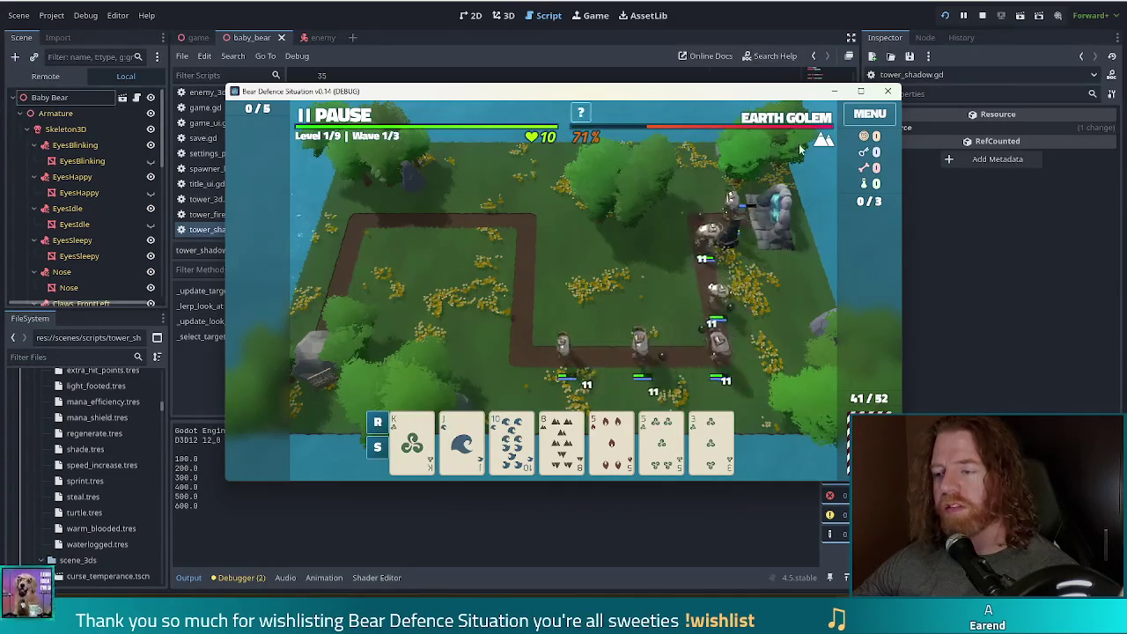
pyautogui.click(324, 115)
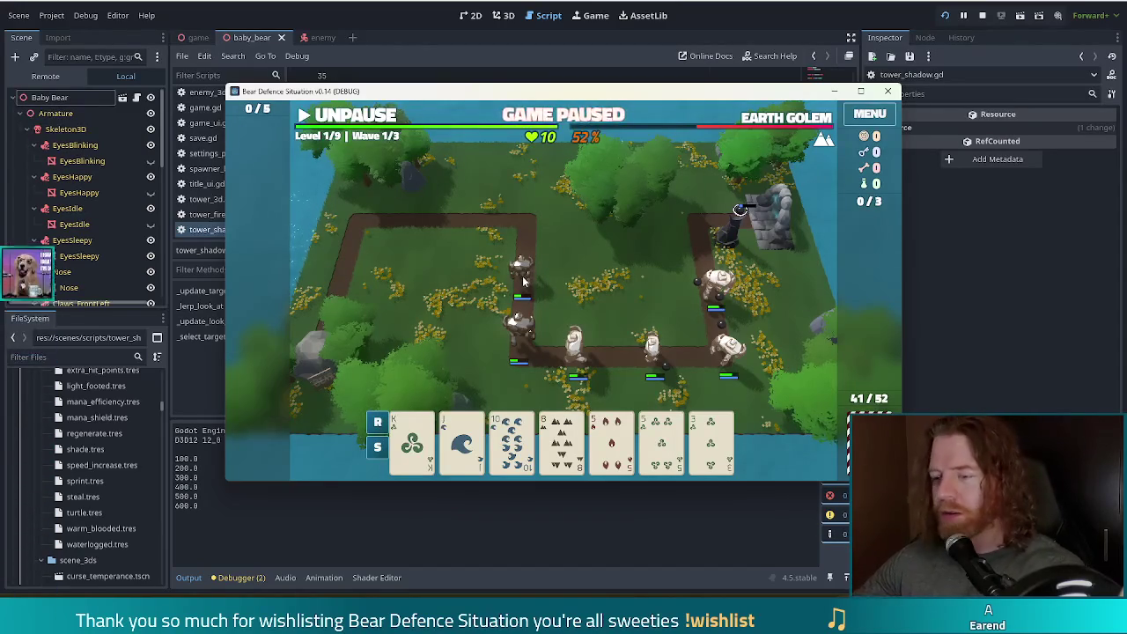
pyautogui.moveTo(724, 426)
pyautogui.click(663, 441)
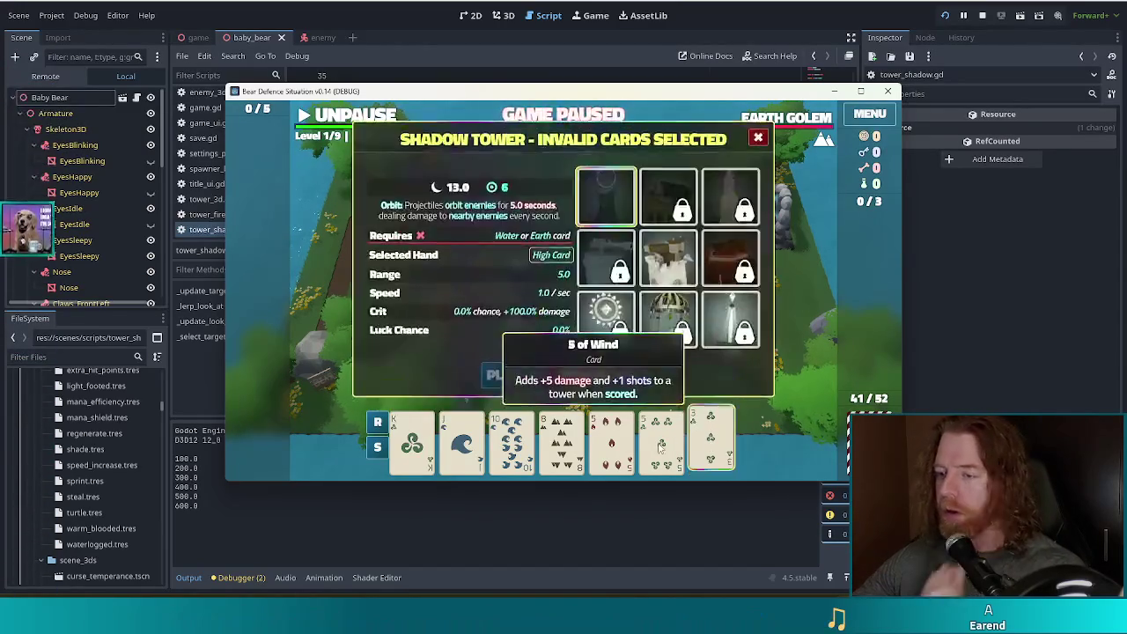
pyautogui.click(612, 440)
pyautogui.click(606, 379)
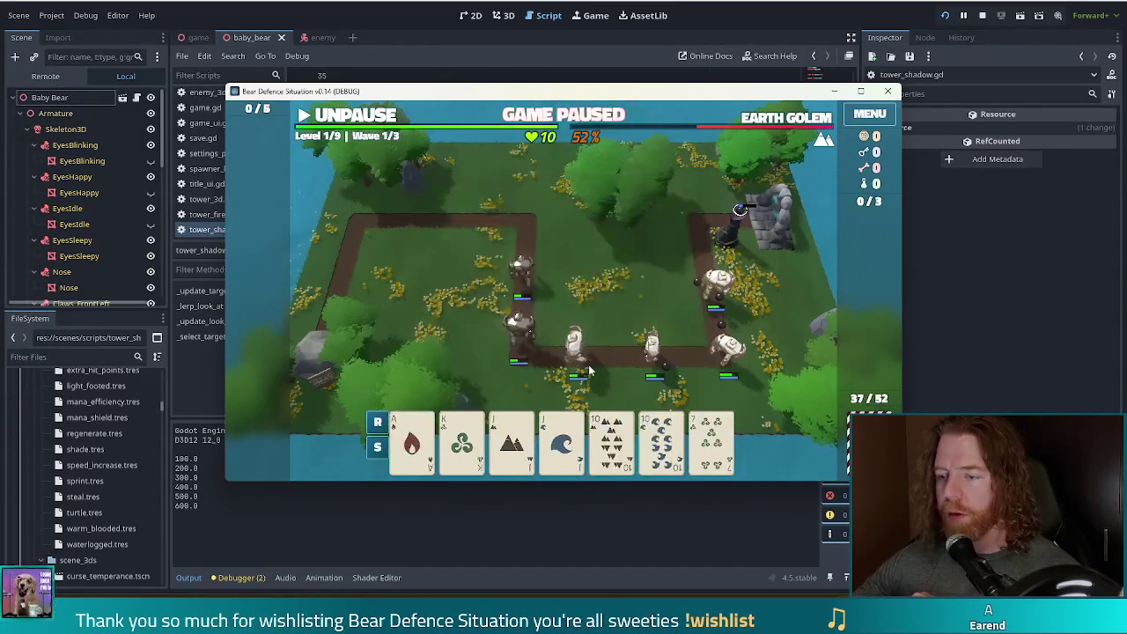
pyautogui.click(414, 444)
# Step: Play jacks and tens as Two Pair for a second Shadow Tower at the top-left corner, then resume
pyautogui.click(511, 440)
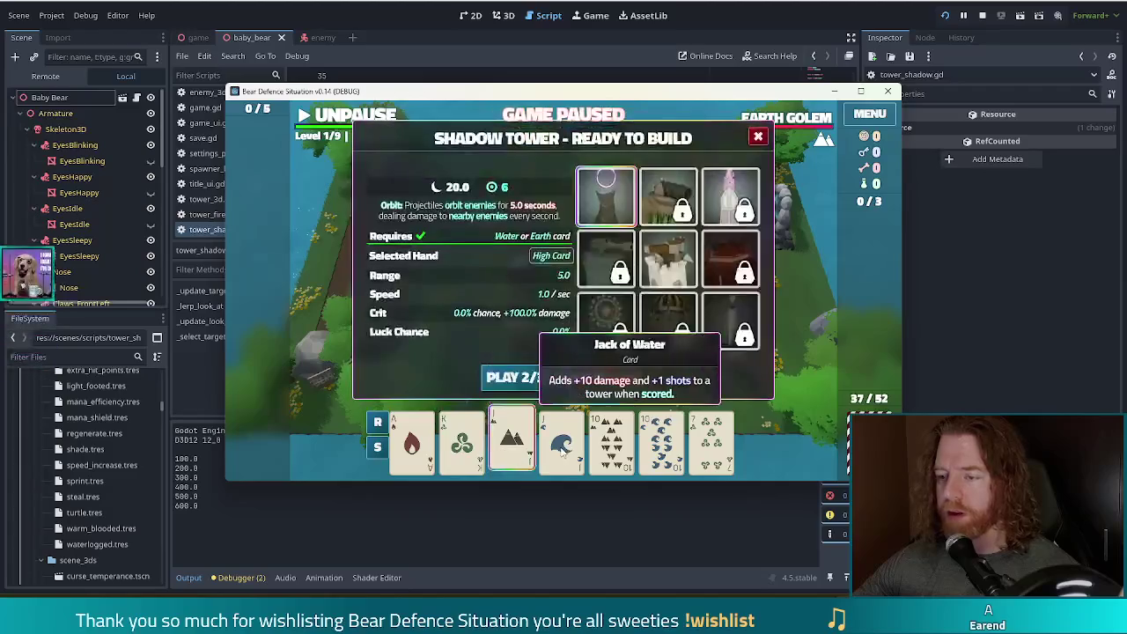
pyautogui.click(562, 440)
pyautogui.click(613, 440)
pyautogui.click(663, 440)
pyautogui.click(515, 377)
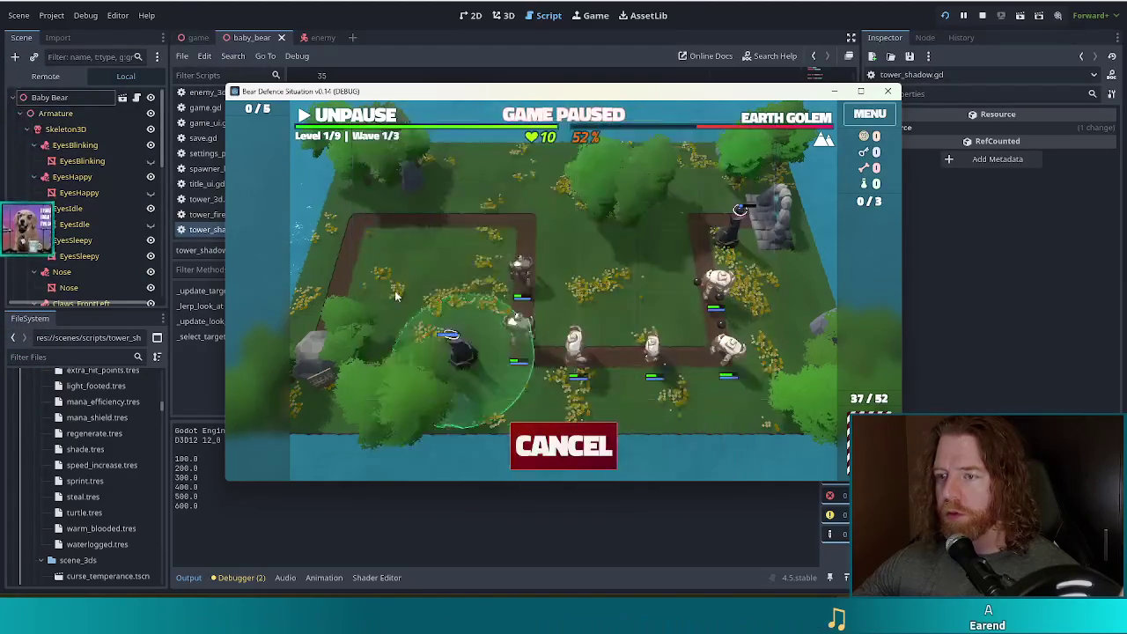
pyautogui.click(499, 245)
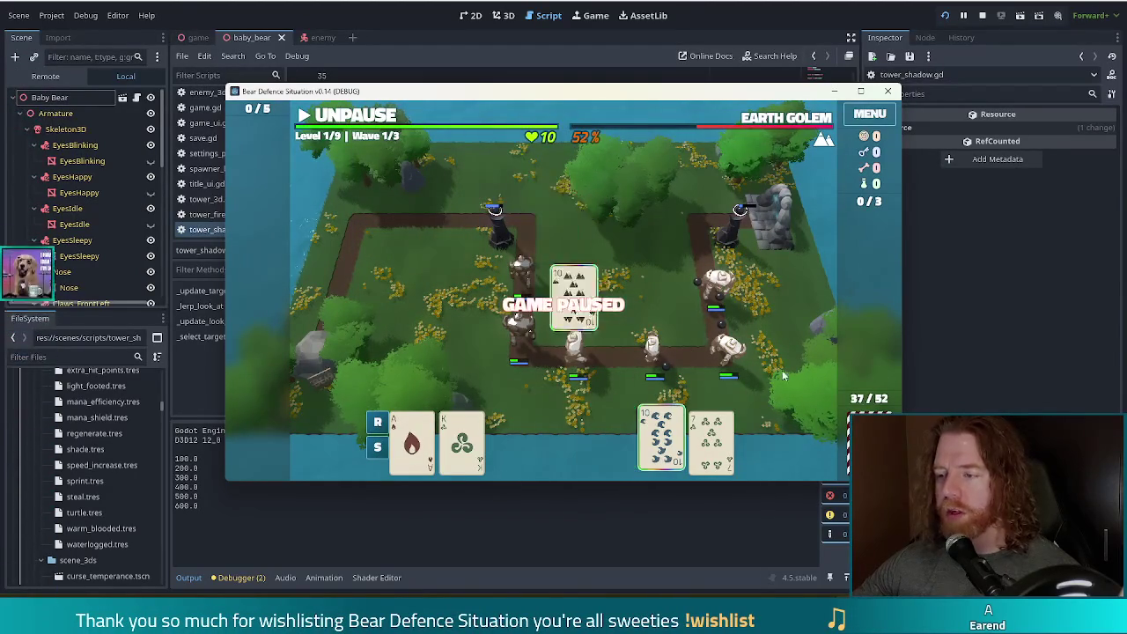
pyautogui.click(353, 119)
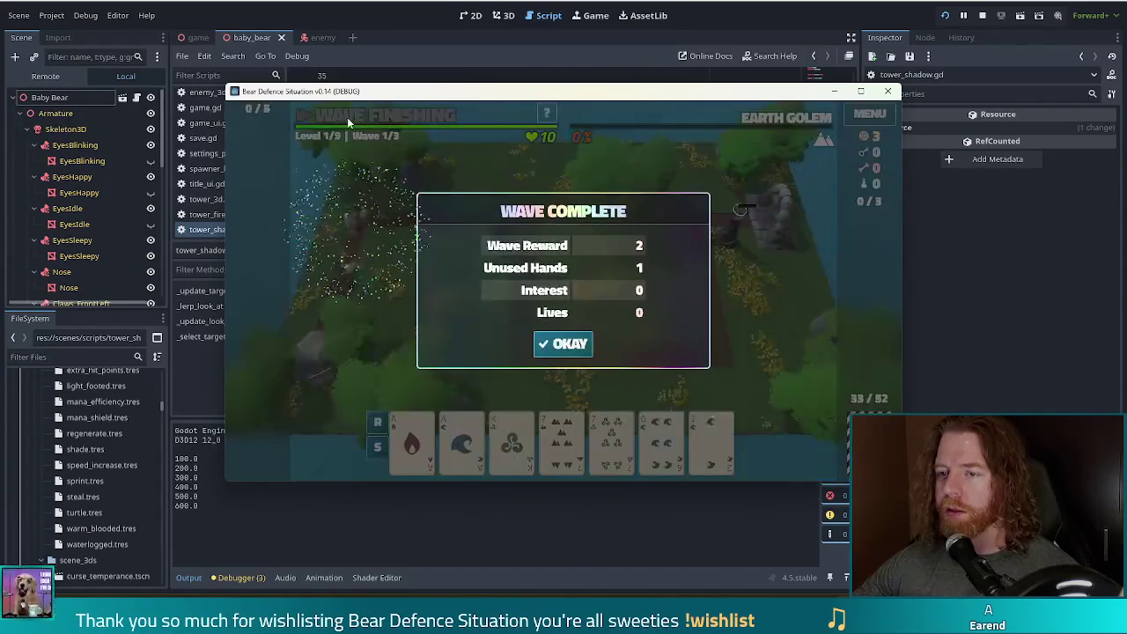
# Step: Dismiss the wave summary and play aces and sevens for a Shadow tower at the right path corner
pyautogui.click(565, 346)
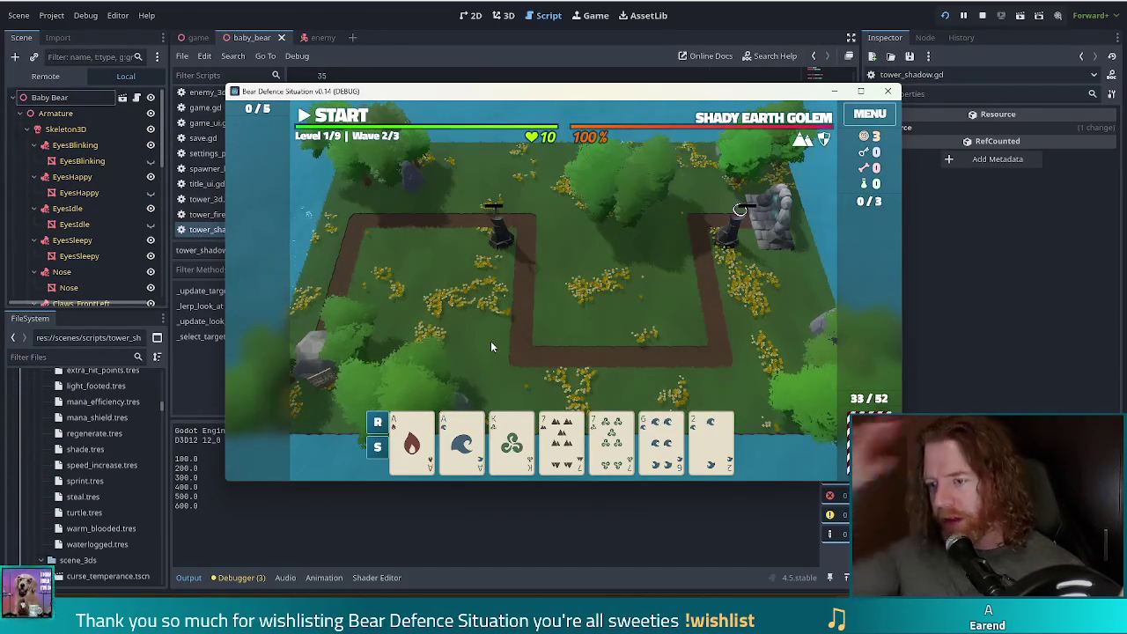
pyautogui.click(412, 445)
pyautogui.click(481, 449)
pyautogui.click(562, 440)
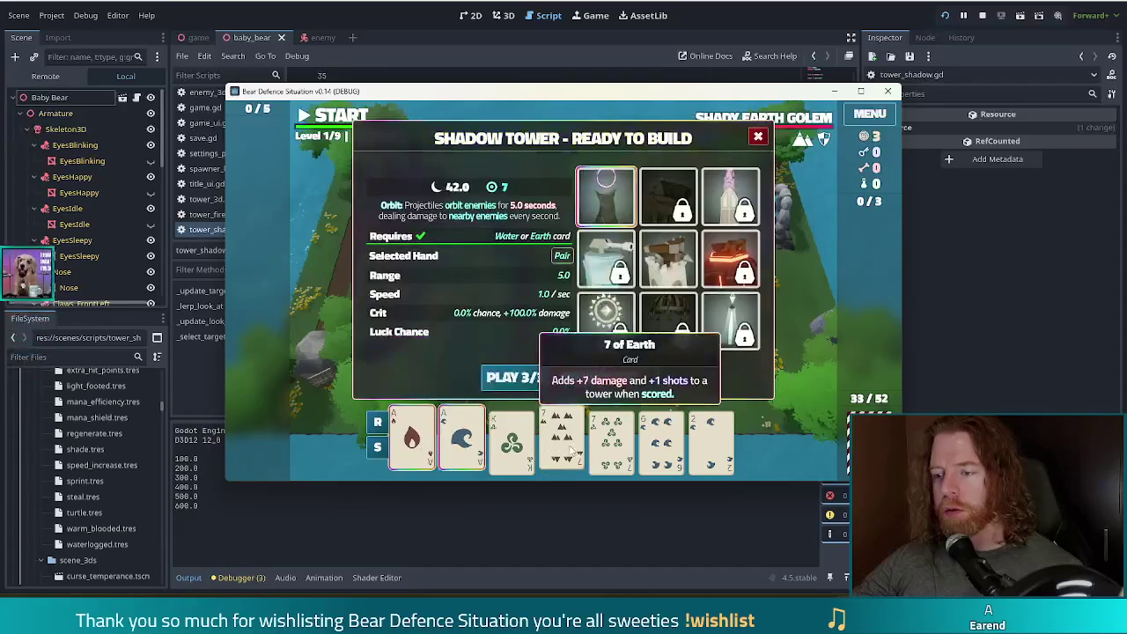
pyautogui.click(612, 441)
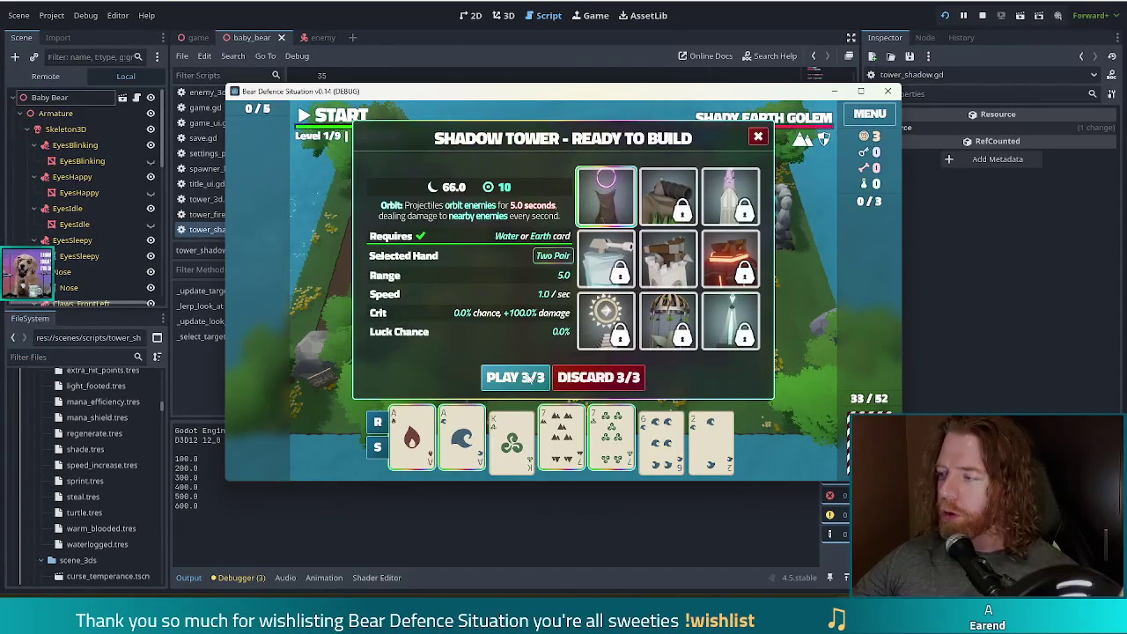
pyautogui.click(514, 378)
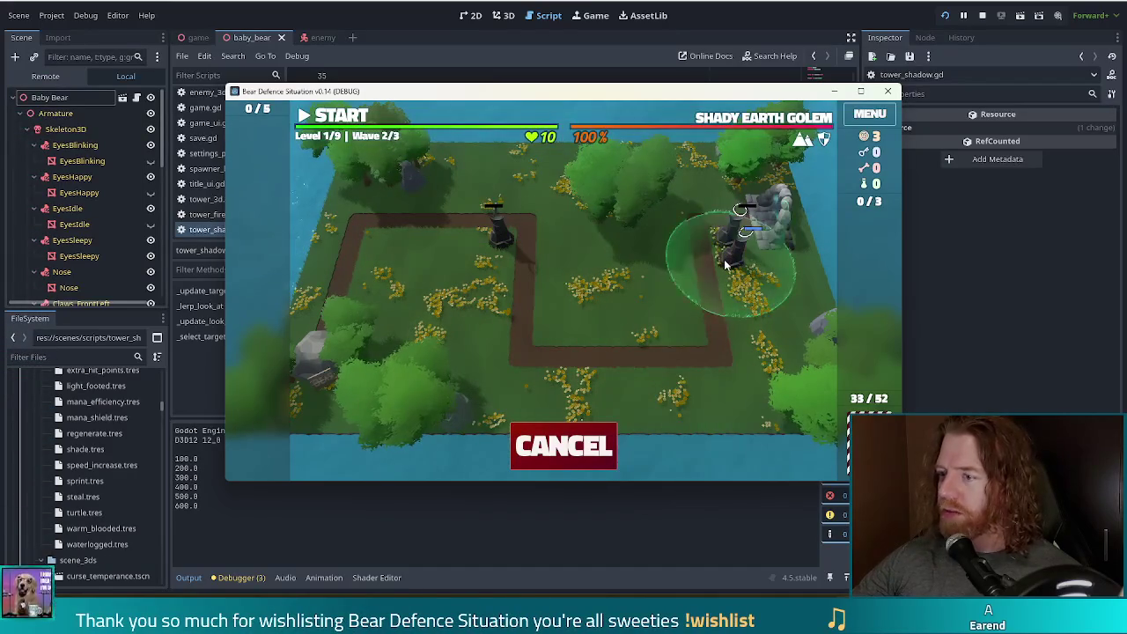
pyautogui.click(728, 255)
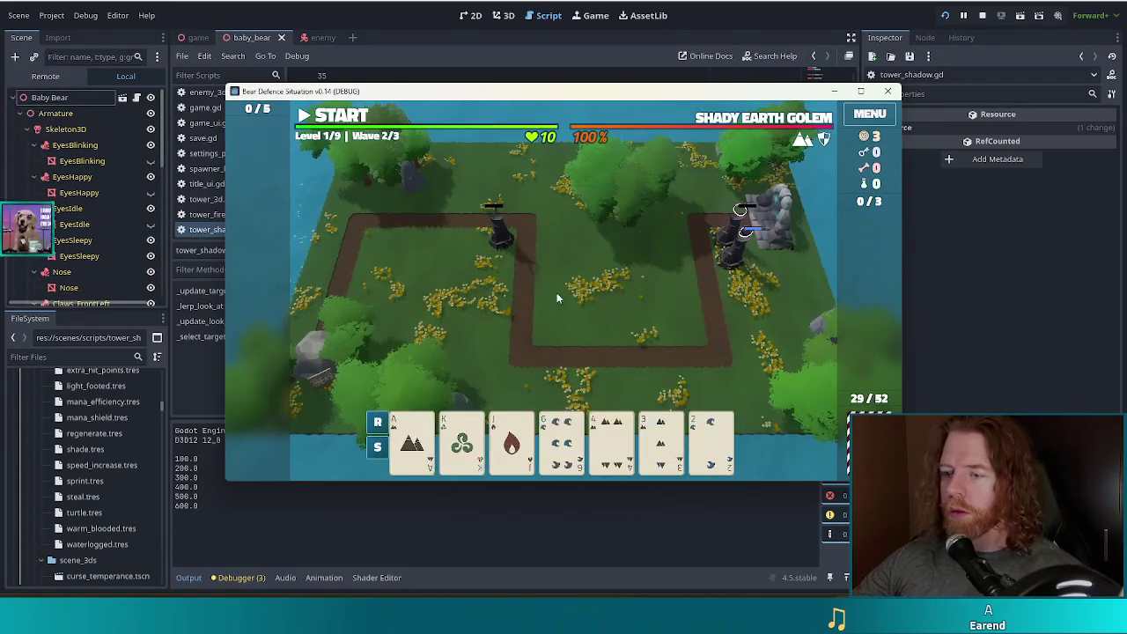
# Step: Discard unwanted cards twice, including the 9 of Wind, to draw replacements
pyautogui.moveTo(759, 117)
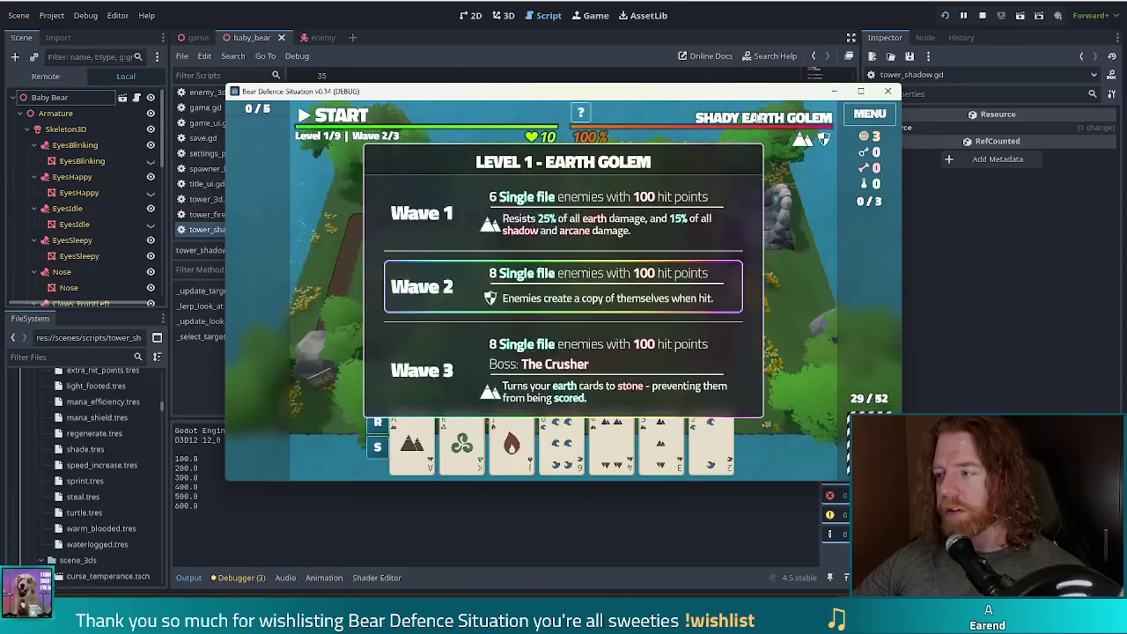
pyautogui.click(599, 445)
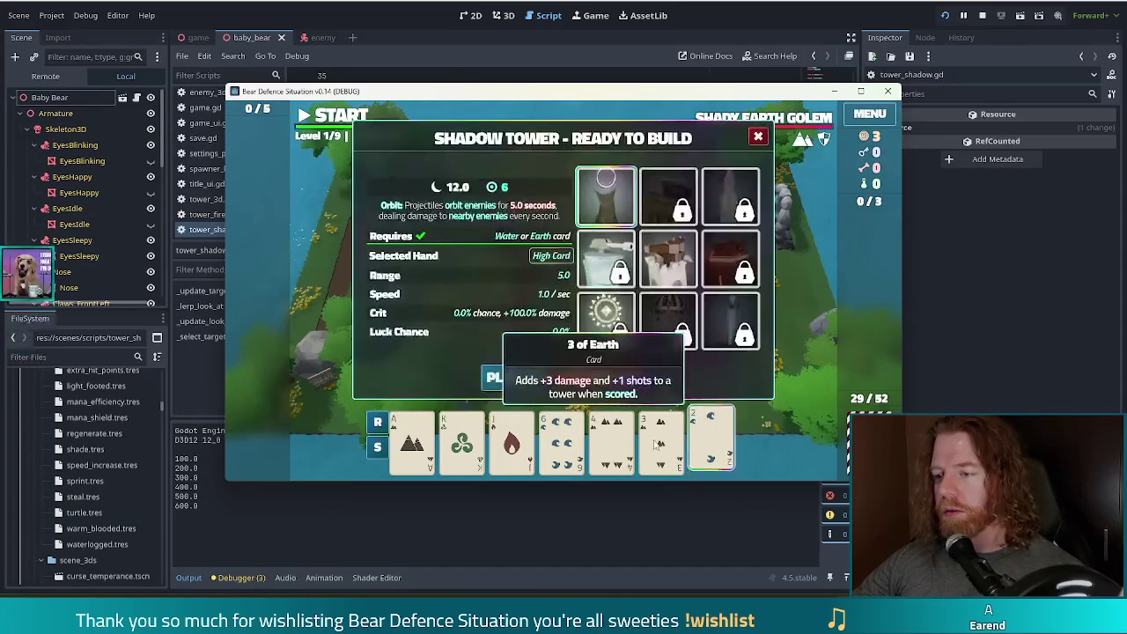
pyautogui.click(561, 445)
pyautogui.click(617, 377)
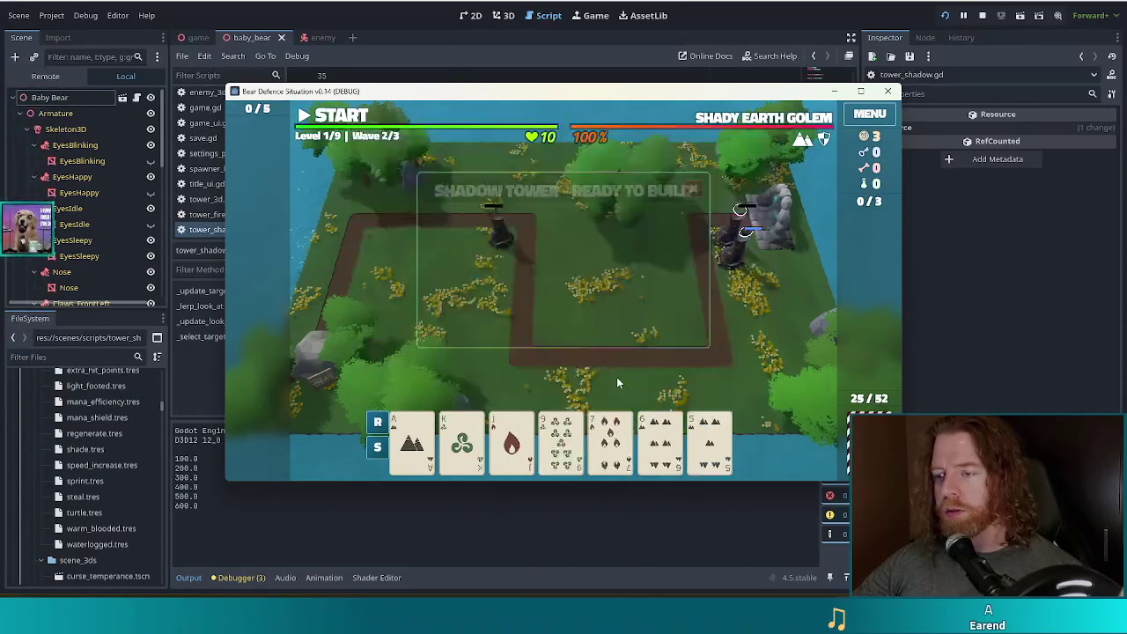
pyautogui.click(662, 440)
pyautogui.click(662, 440)
pyautogui.click(561, 440)
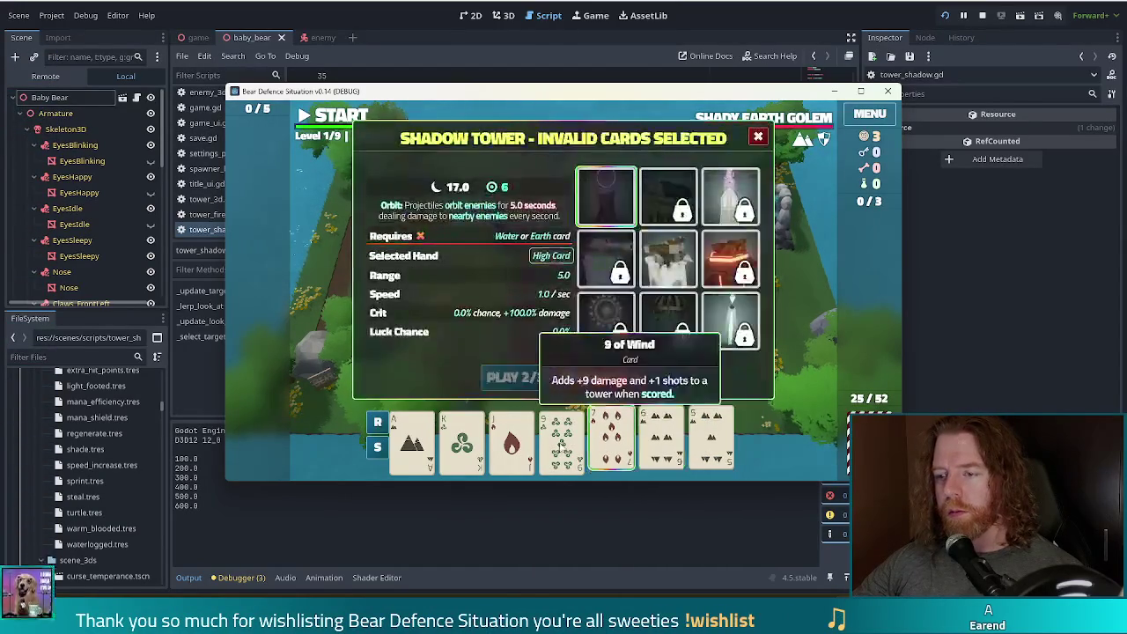
pyautogui.click(614, 379)
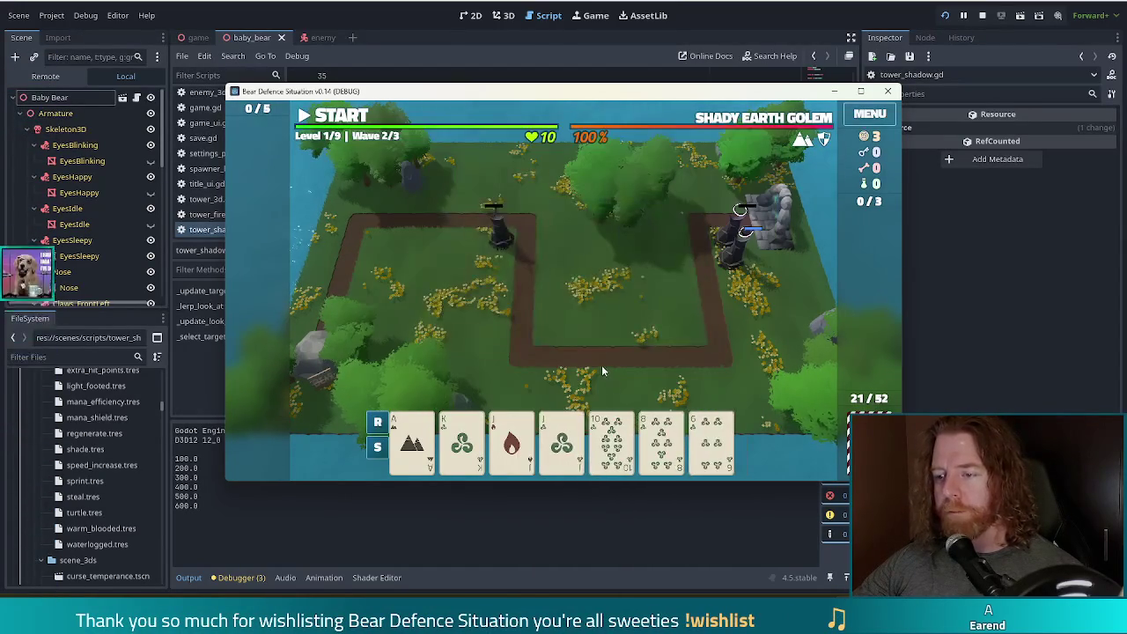
# Step: Play a Wind flush led by the King of Wind for a Ballista at the top-left corner
pyautogui.click(462, 445)
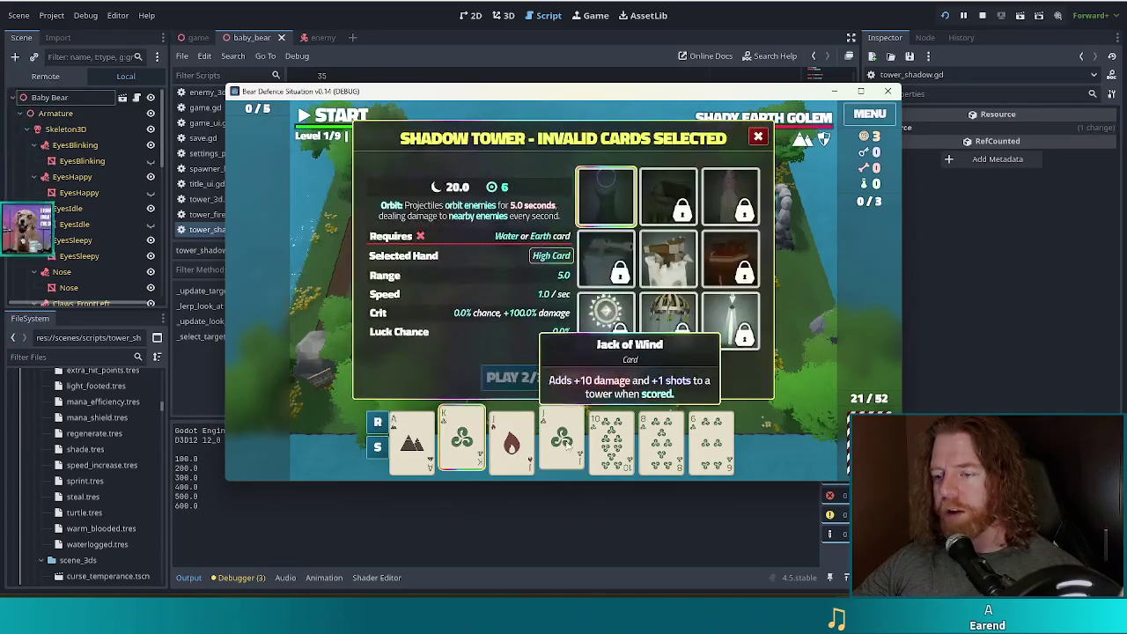
pyautogui.click(674, 453)
pyautogui.click(712, 440)
pyautogui.click(612, 441)
pyautogui.click(562, 440)
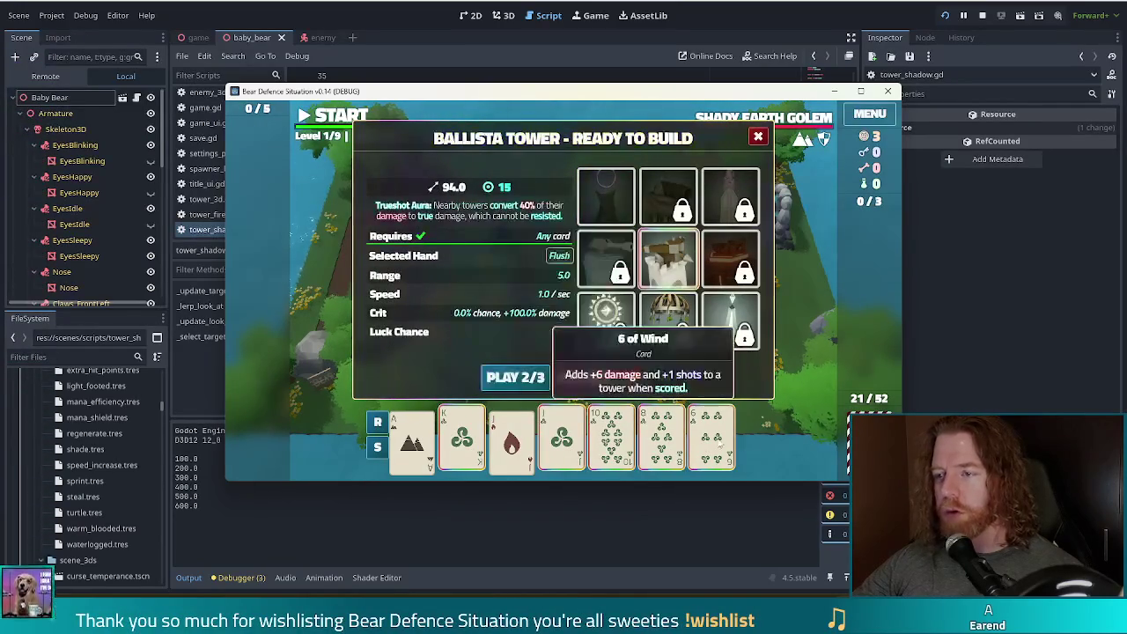
pyautogui.click(508, 374)
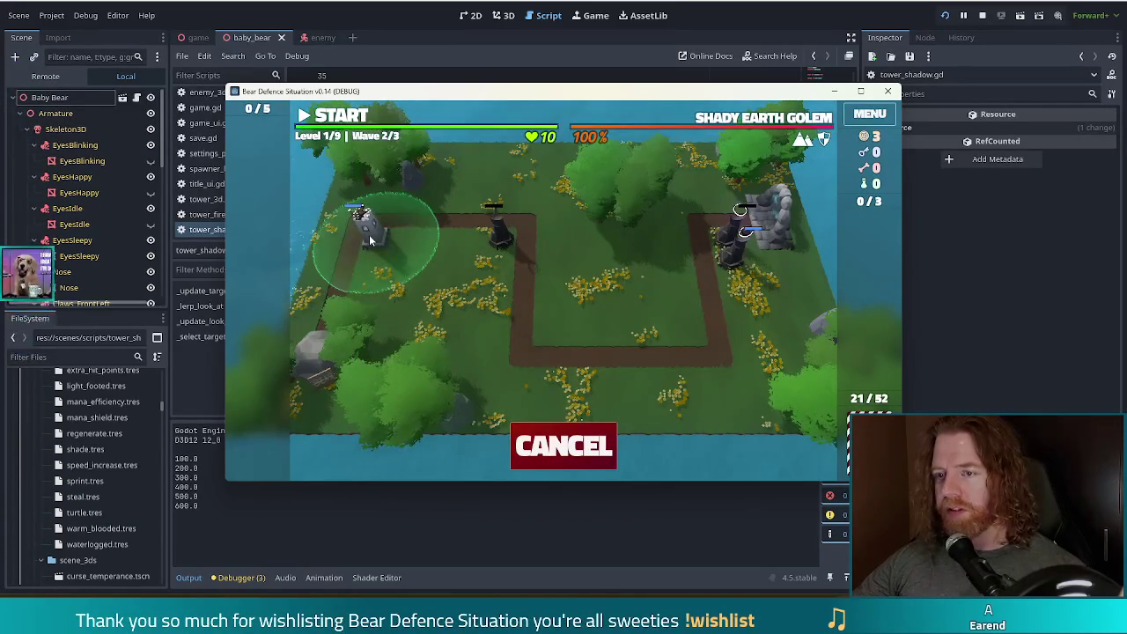
pyautogui.click(369, 240)
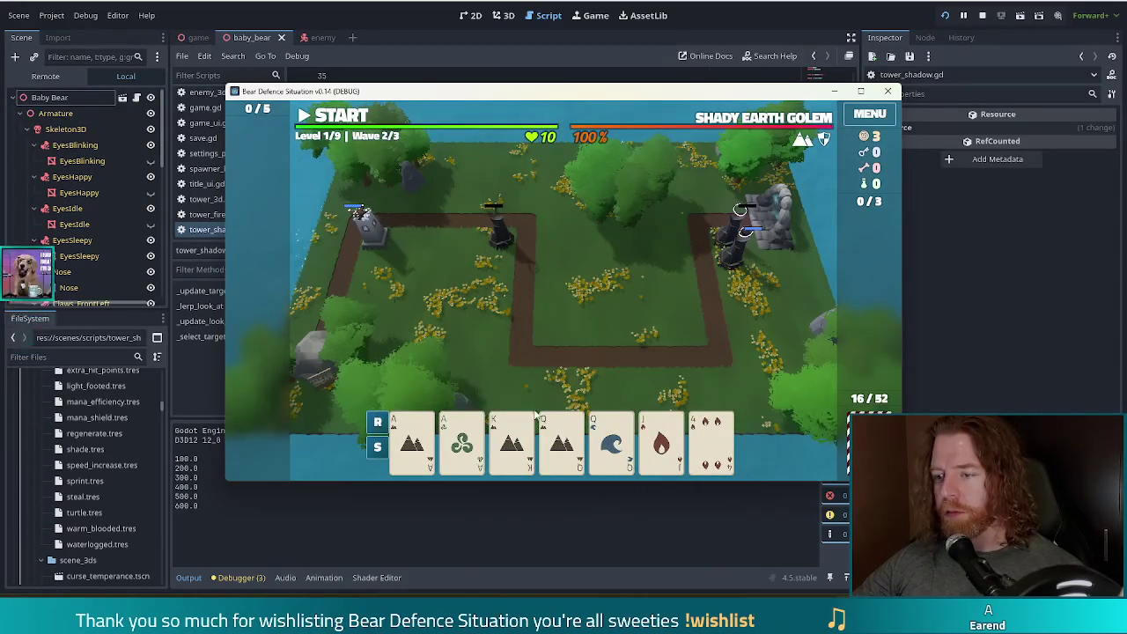
# Step: Hold the aces and queens and discard only the 4 of Fire
pyautogui.click(411, 441)
pyautogui.click(461, 441)
pyautogui.click(561, 441)
pyautogui.click(611, 440)
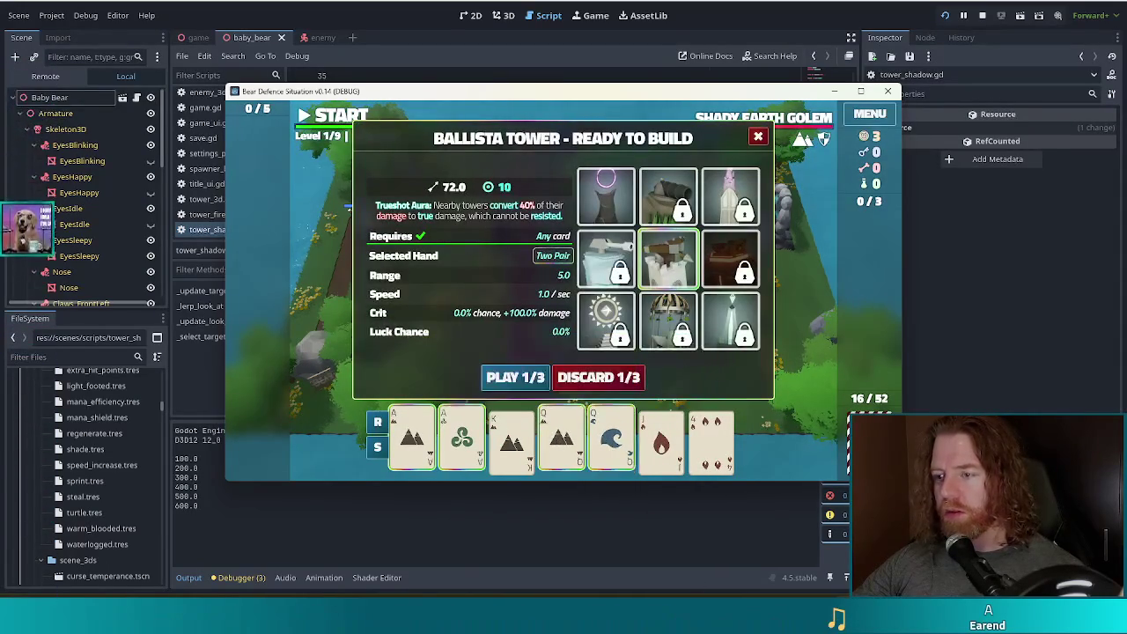
pyautogui.click(462, 440)
pyautogui.click(411, 440)
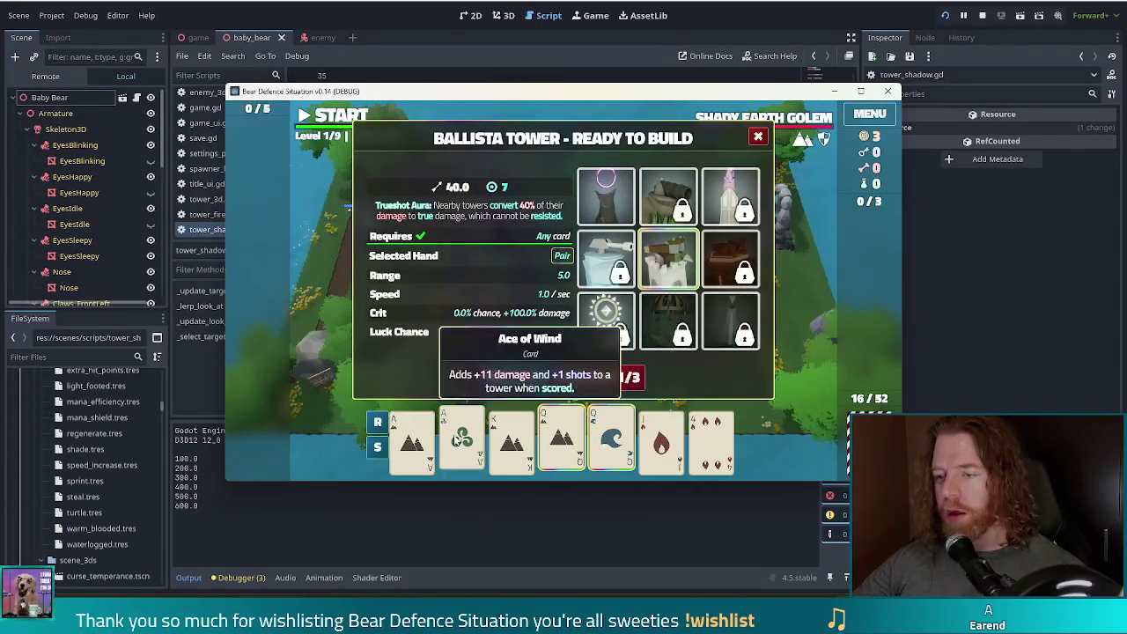
pyautogui.click(561, 441)
pyautogui.click(611, 440)
pyautogui.click(711, 440)
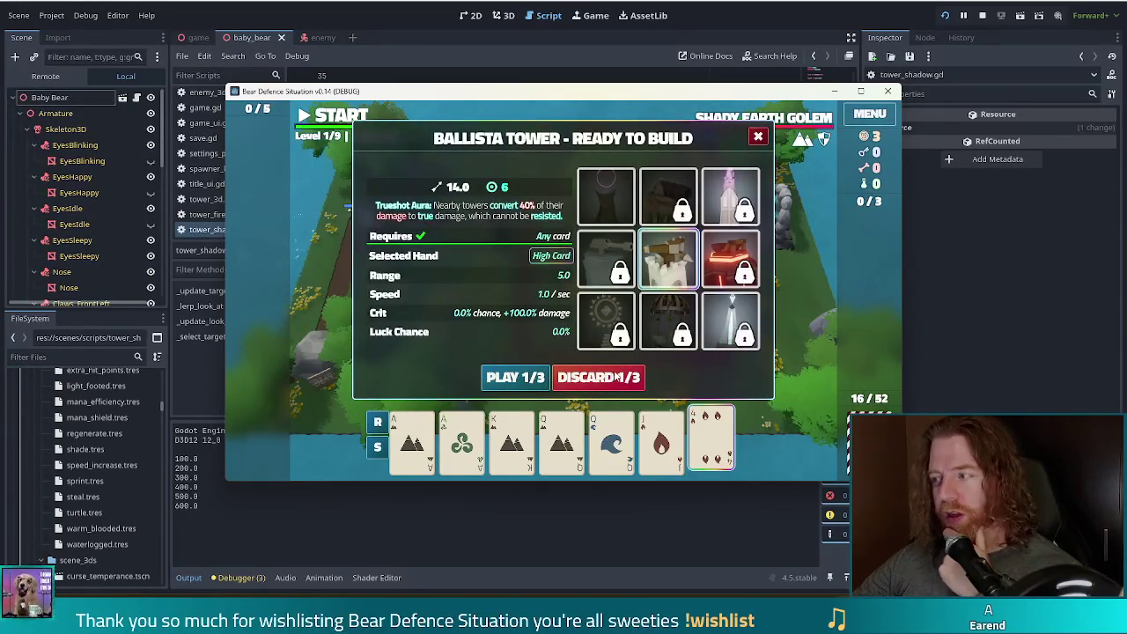
pyautogui.click(612, 377)
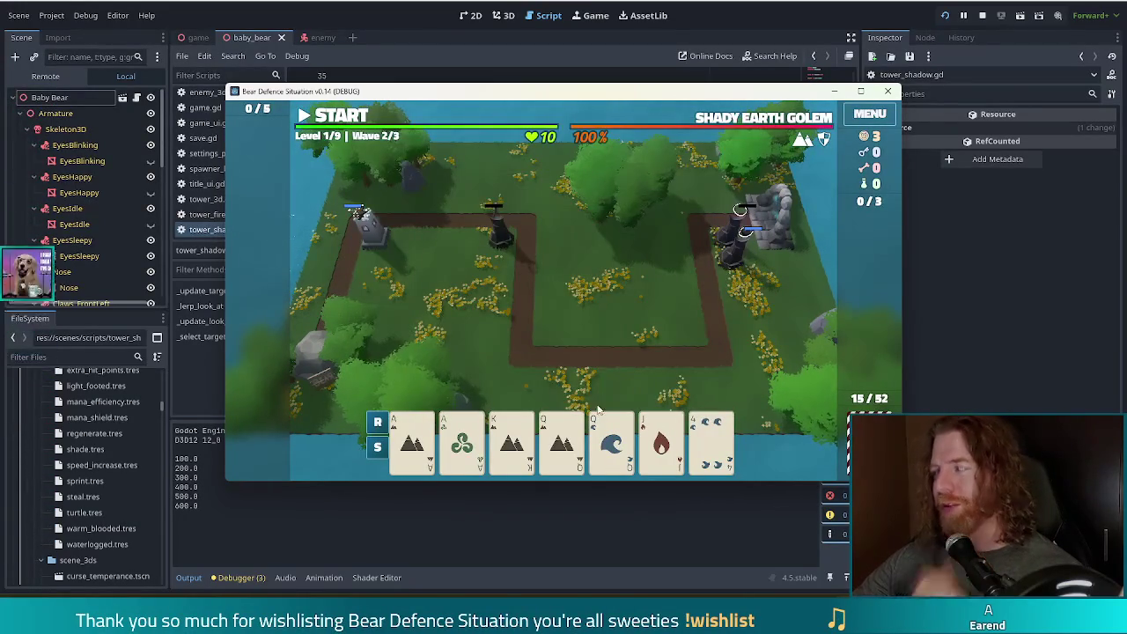
# Step: Play aces and queens as Two Pair for a Shadow tower inside the path loop
pyautogui.click(411, 440)
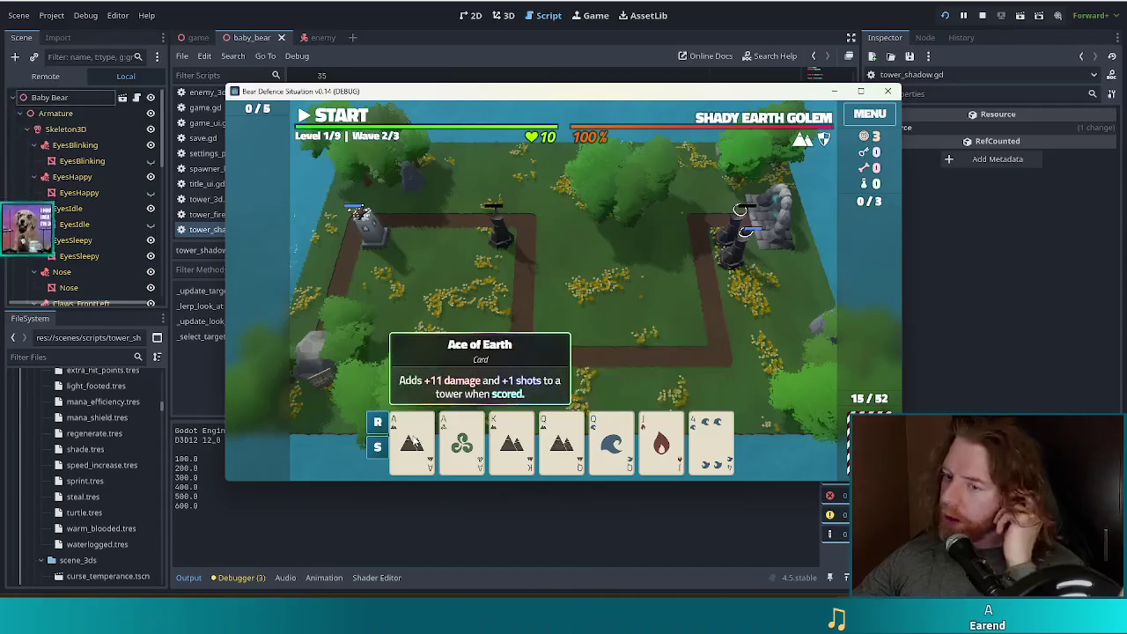
pyautogui.click(461, 440)
pyautogui.click(565, 440)
pyautogui.click(612, 440)
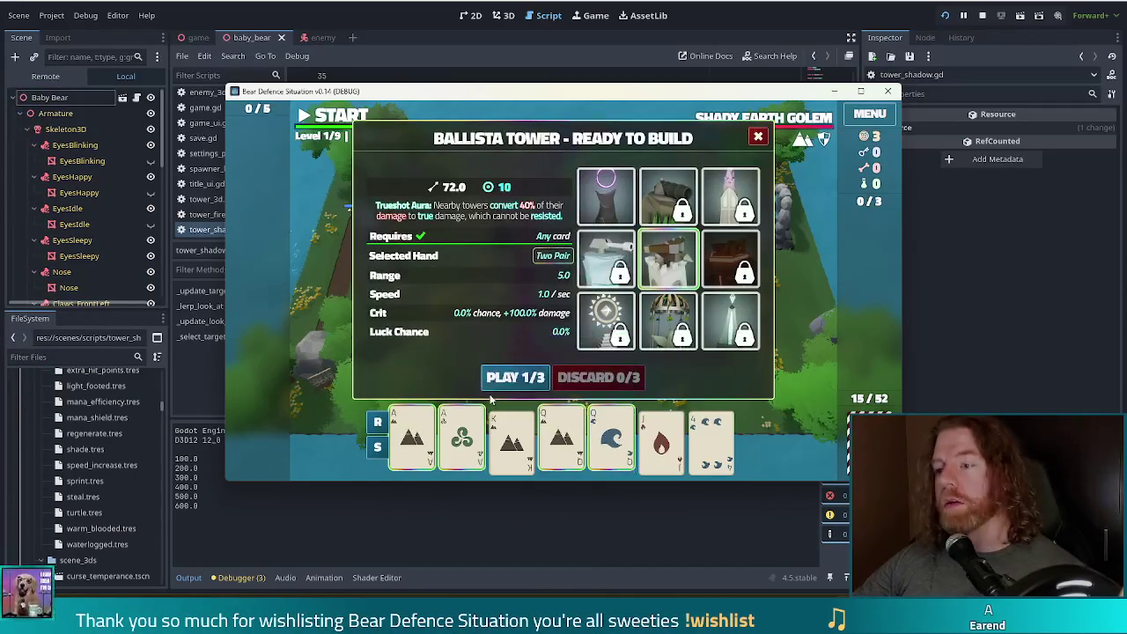
pyautogui.click(605, 198)
pyautogui.click(512, 377)
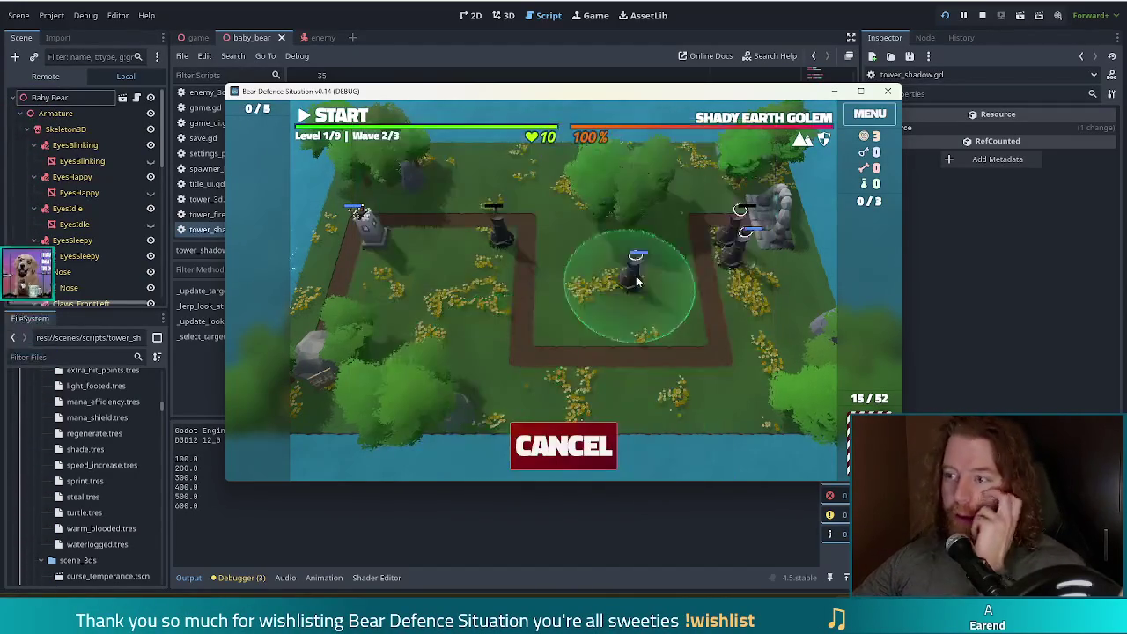
pyautogui.click(499, 260)
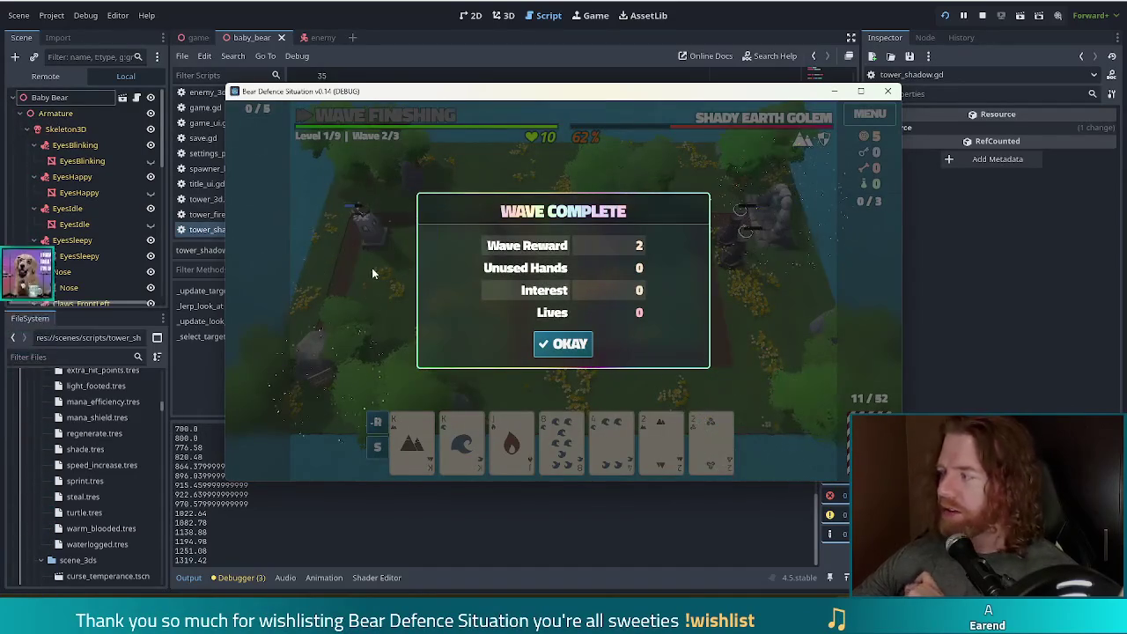
# Step: Continue to wave 3, sort the hand, and discard the Fire cards for replacements
pyautogui.click(565, 342)
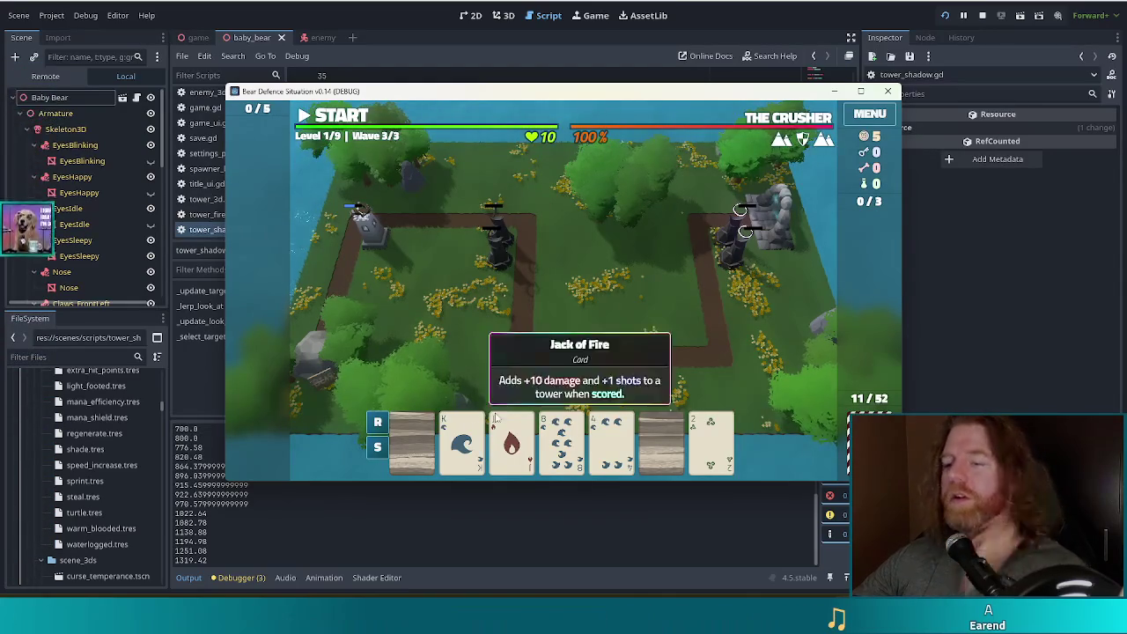
pyautogui.moveTo(413, 452)
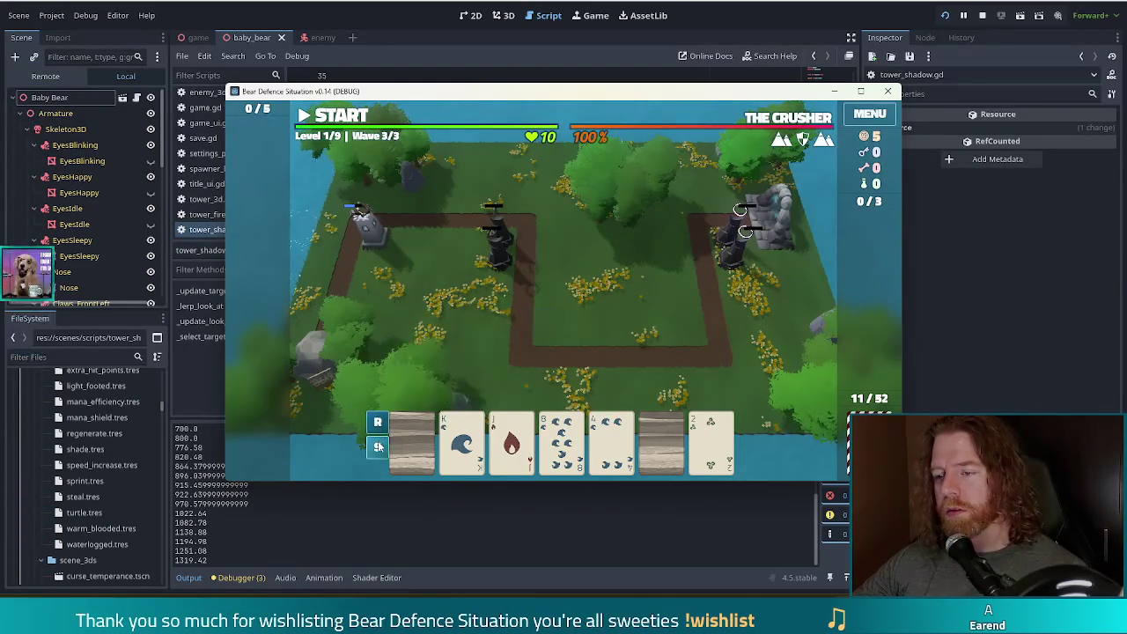
pyautogui.click(379, 446)
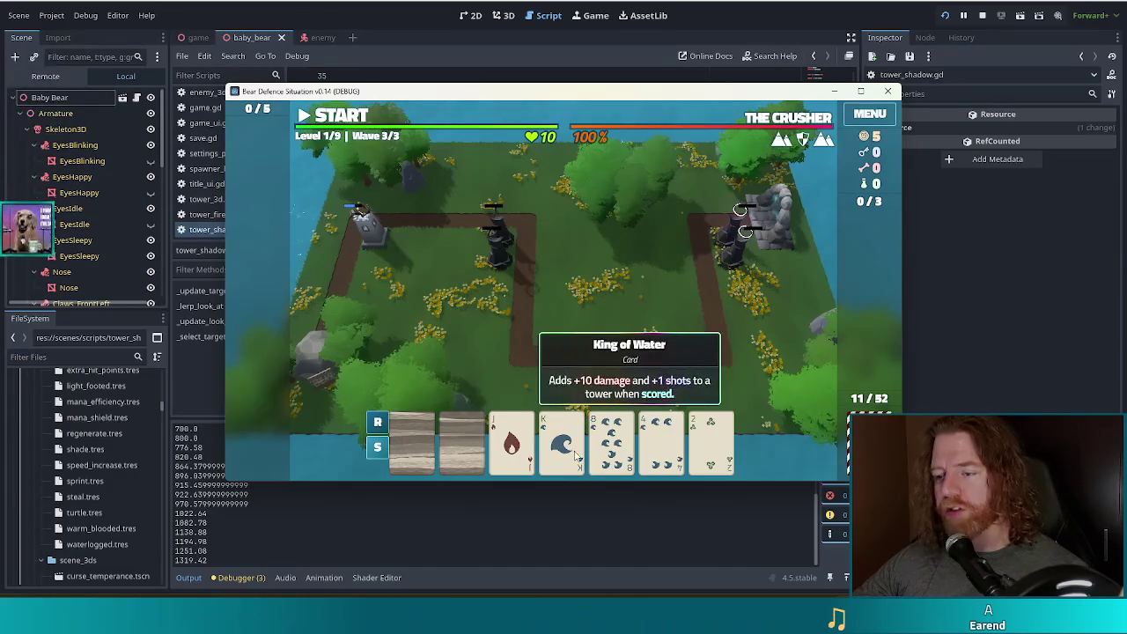
pyautogui.click(462, 441)
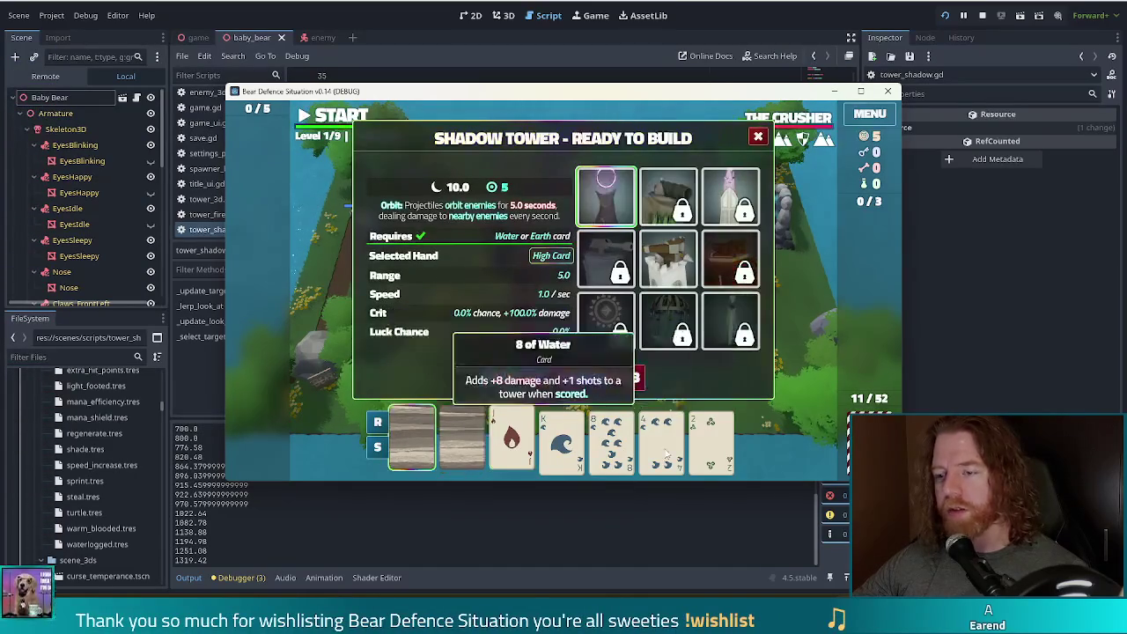
pyautogui.click(617, 377)
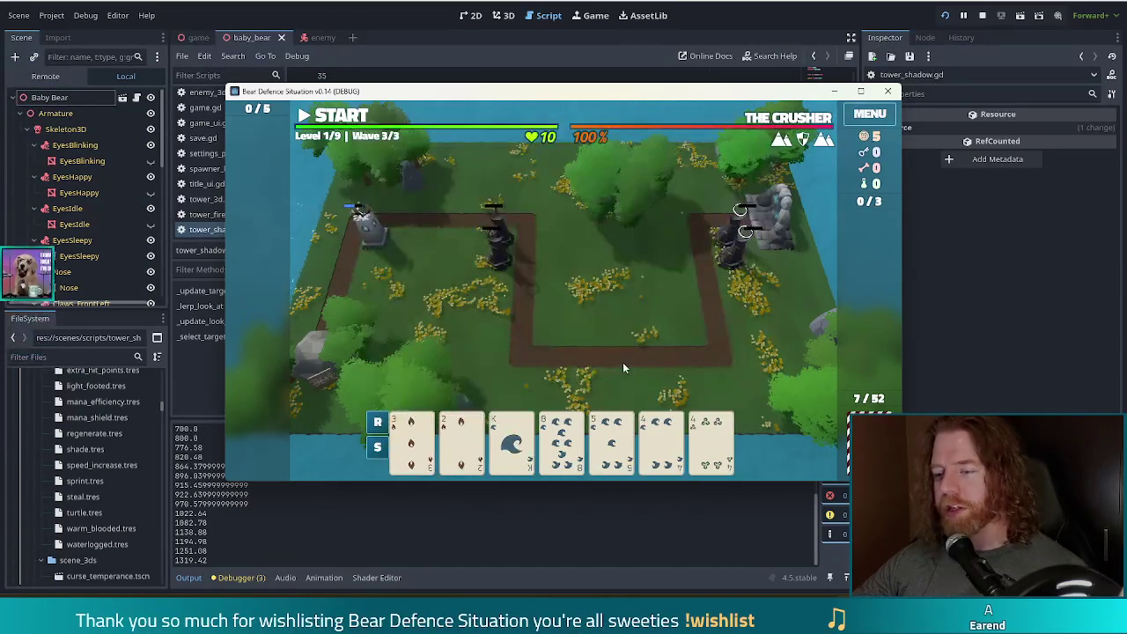
pyautogui.click(459, 449)
pyautogui.click(712, 445)
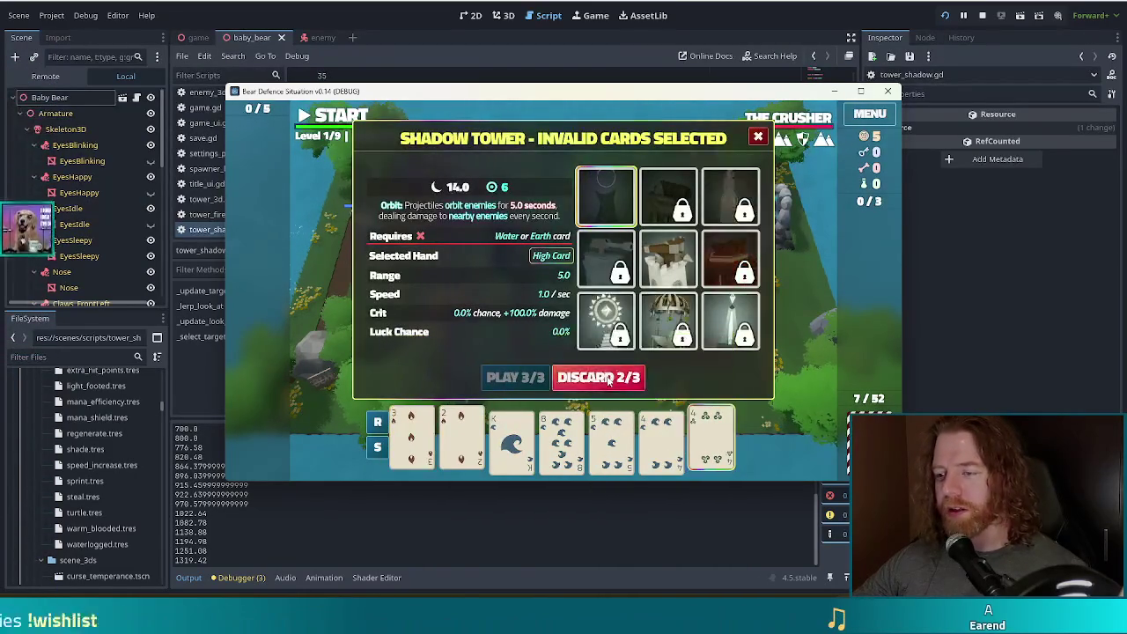
pyautogui.click(617, 377)
pyautogui.click(511, 441)
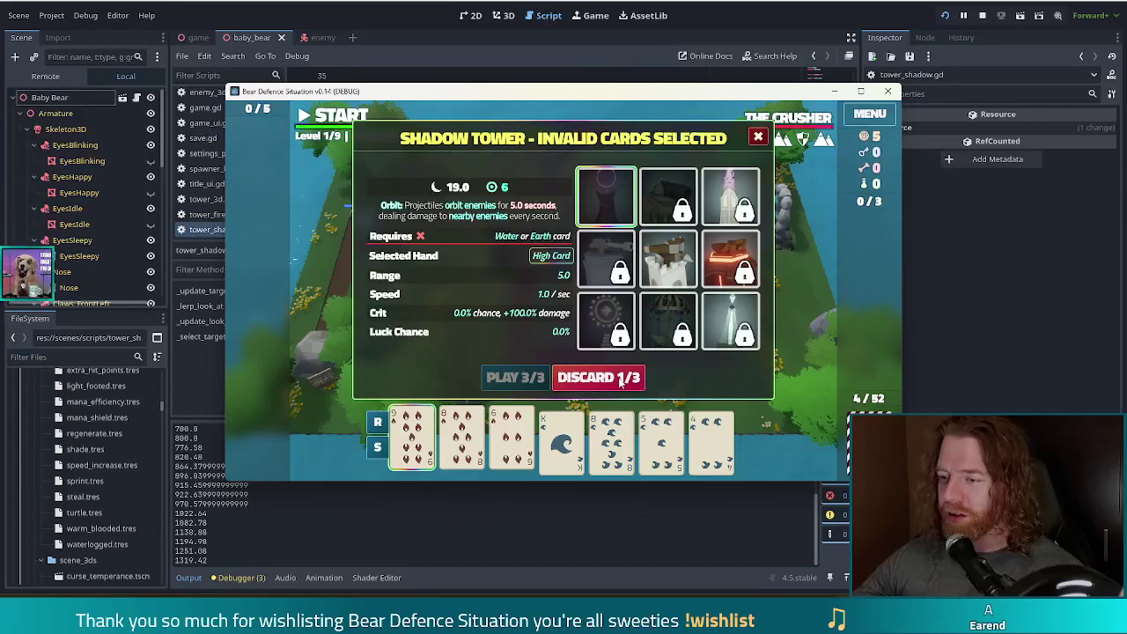
pyautogui.click(622, 380)
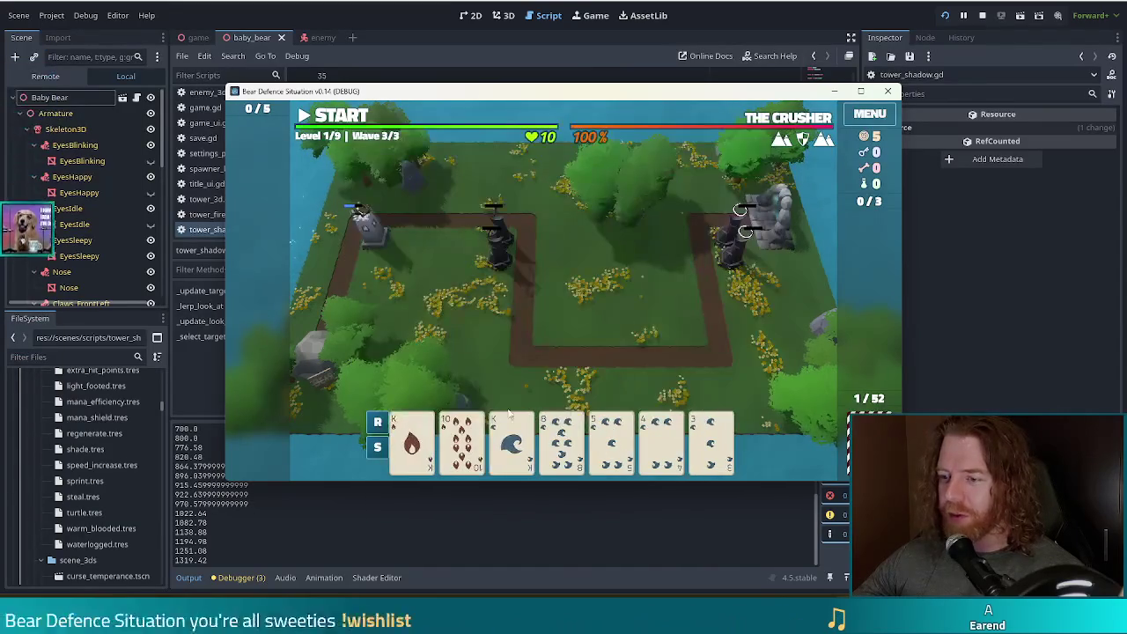
# Step: Play a Water flush led by the King of Water for a Shadow tower near the top-right corner
pyautogui.click(512, 441)
pyautogui.click(607, 445)
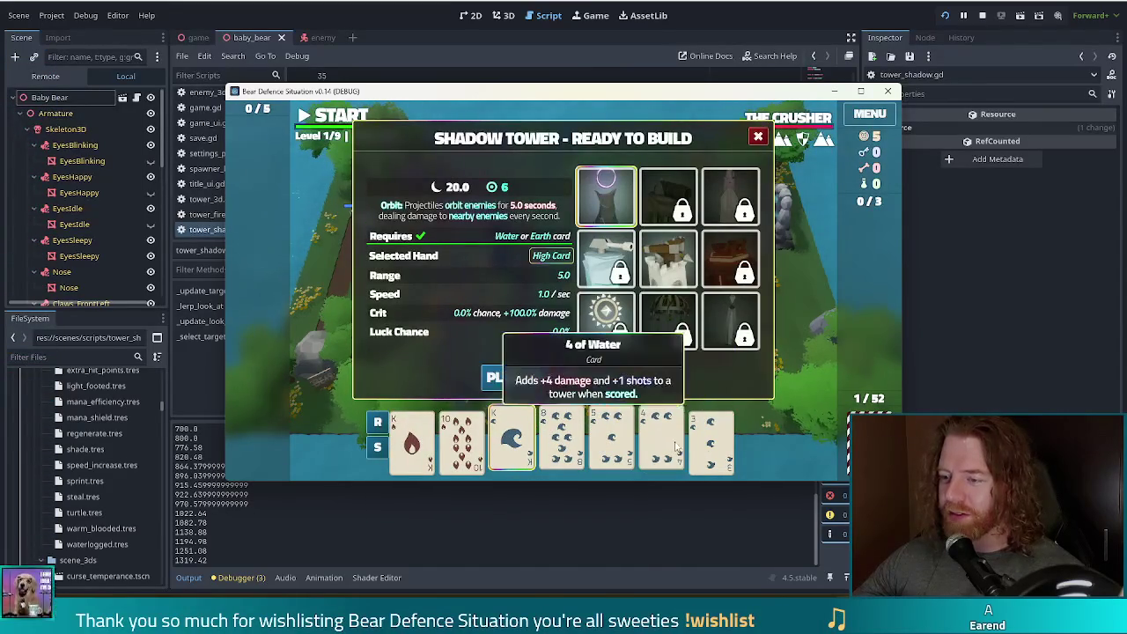
pyautogui.click(661, 445)
pyautogui.click(712, 444)
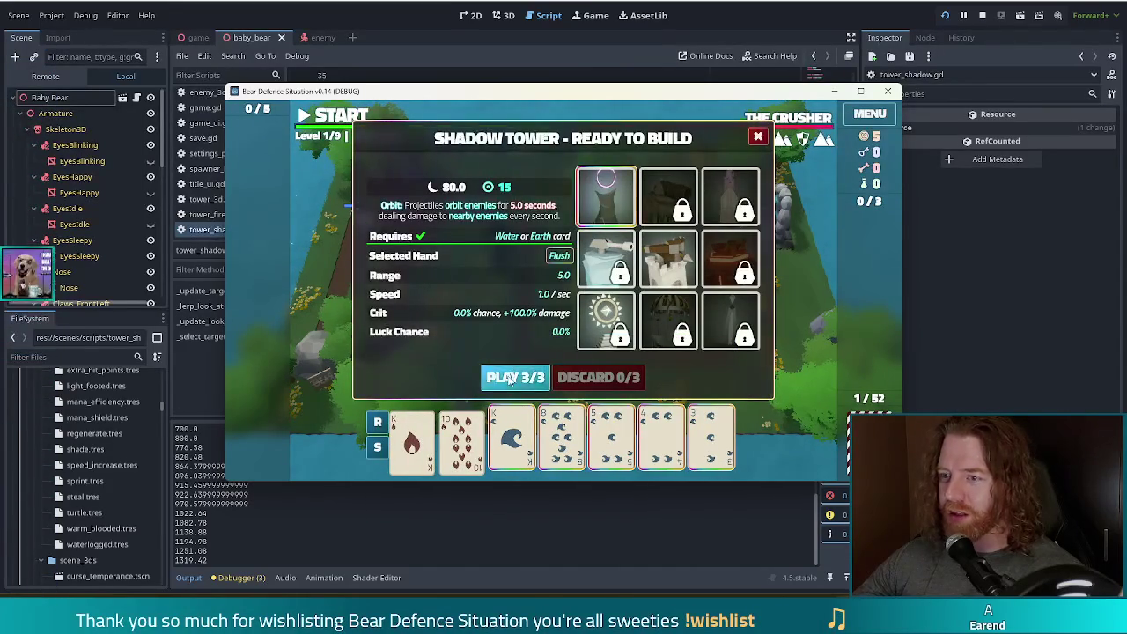
pyautogui.click(511, 378)
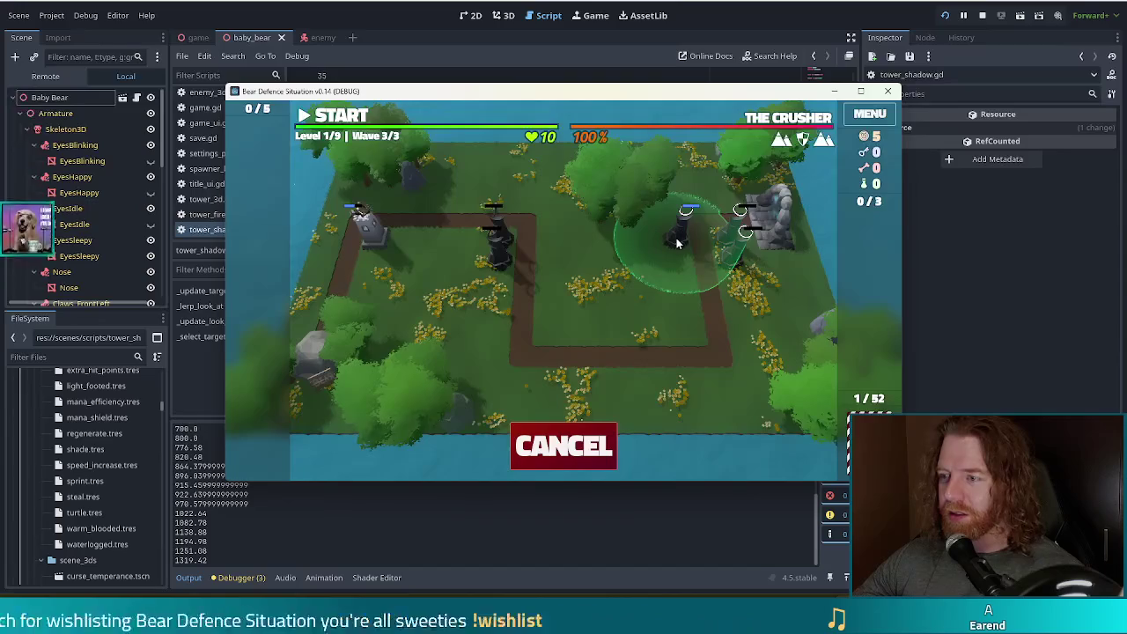
pyautogui.click(677, 238)
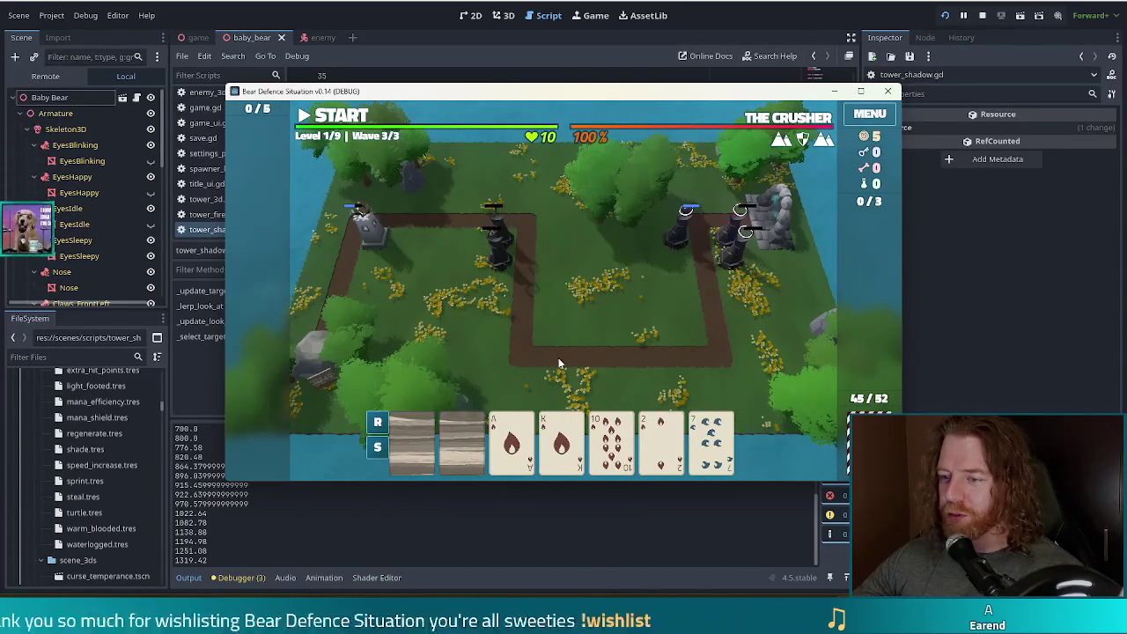
# Step: Try a pair with the King of Fire, sort the hand by rank, then clear the selection
pyautogui.moveTo(424, 457)
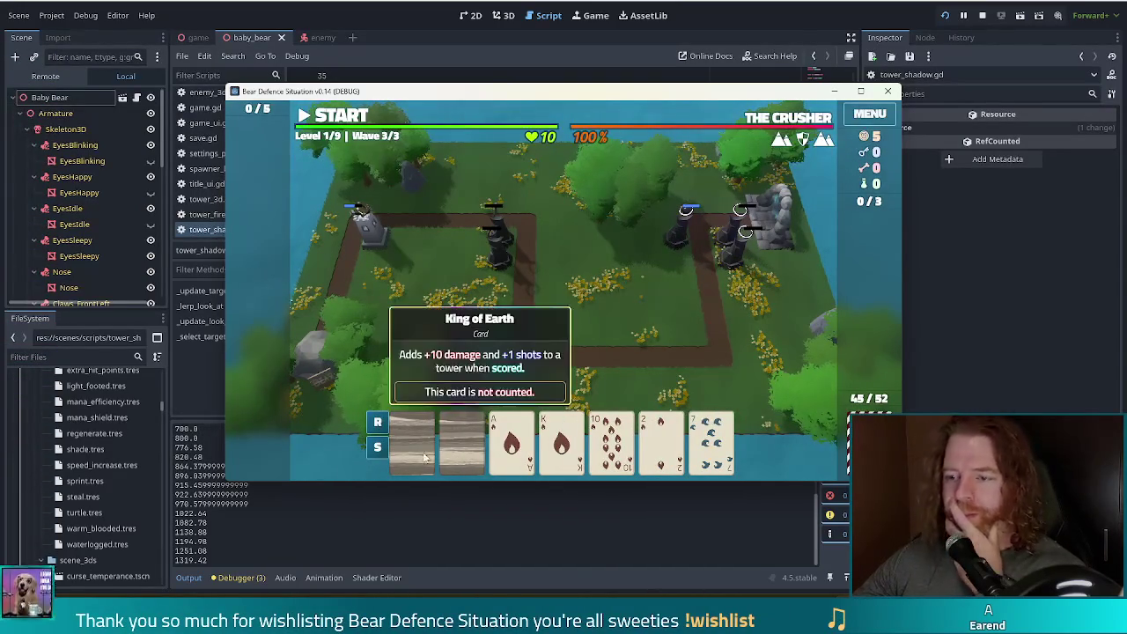
pyautogui.moveTo(461, 448)
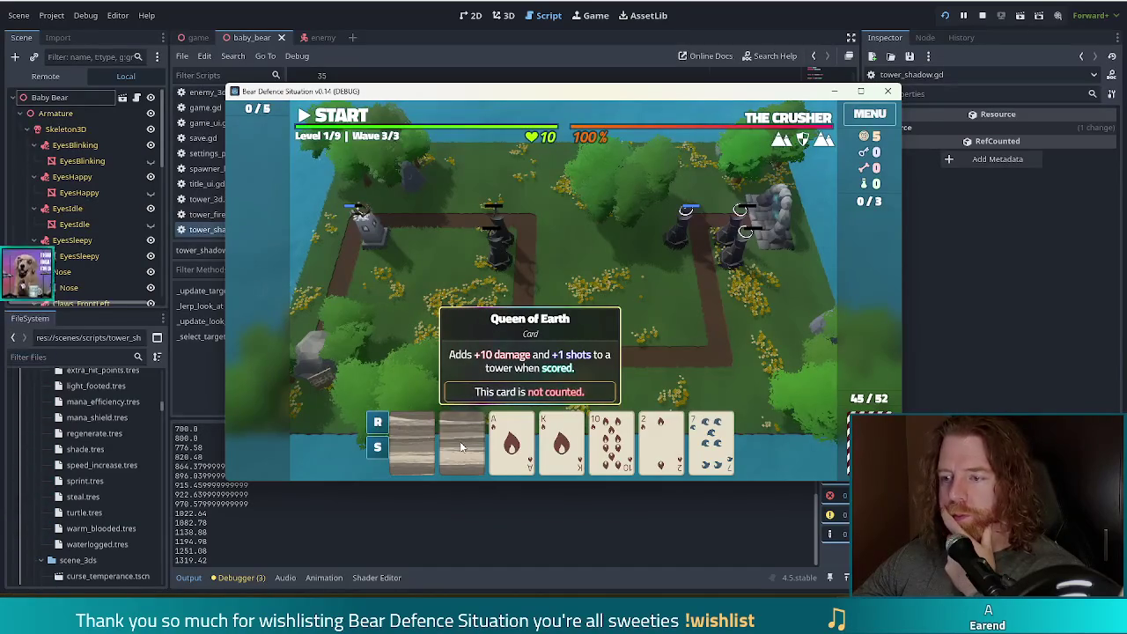
pyautogui.click(411, 444)
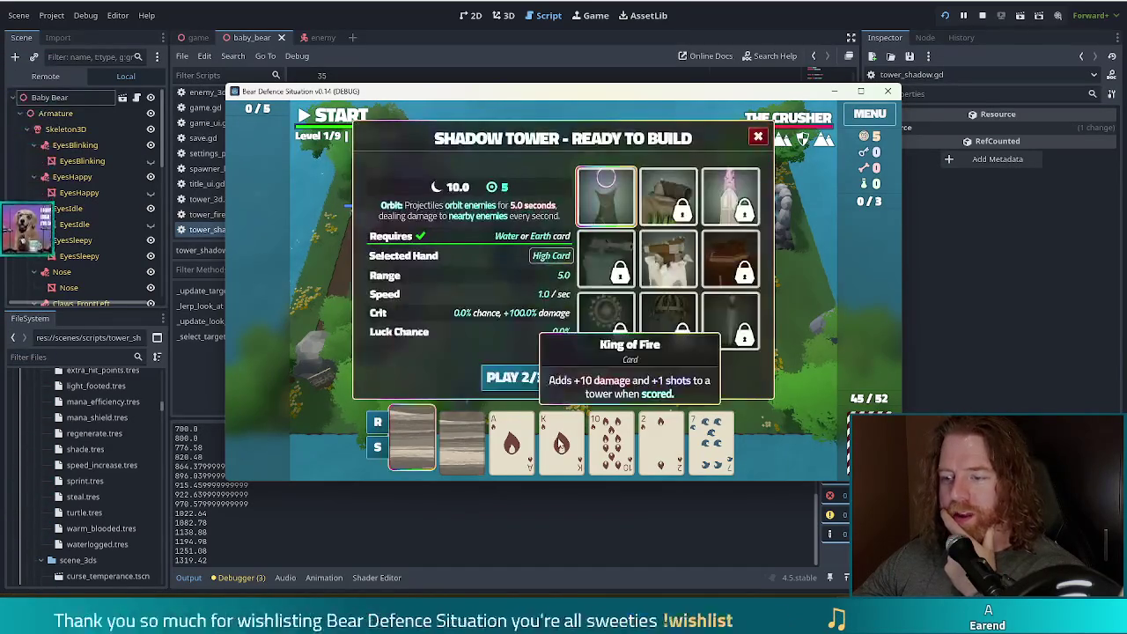
pyautogui.click(561, 444)
pyautogui.moveTo(667, 445)
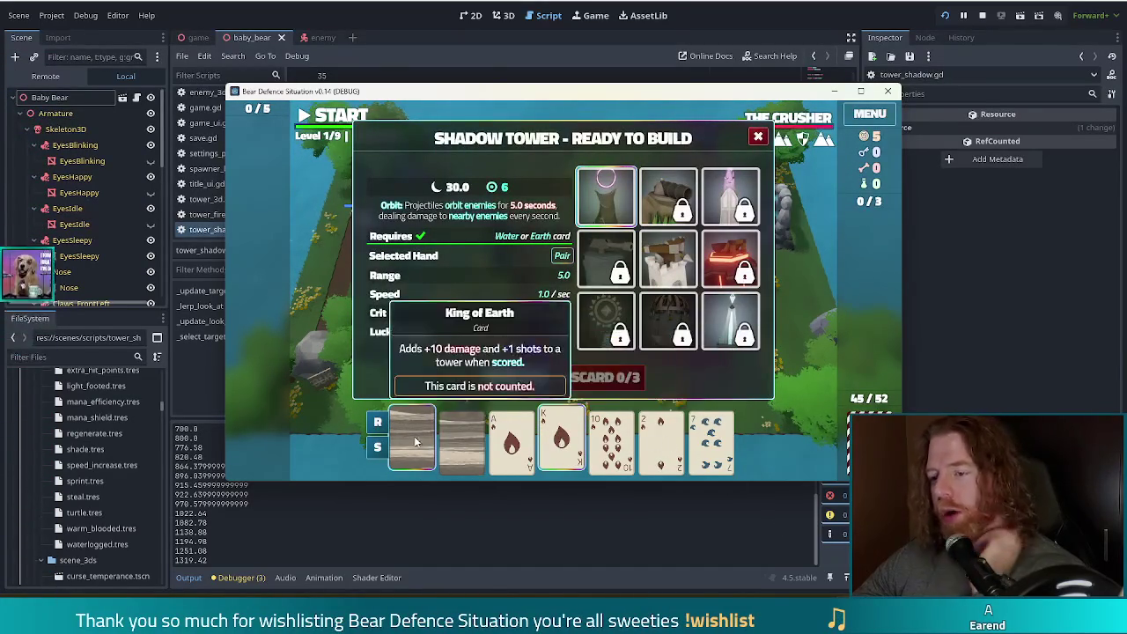
pyautogui.moveTo(467, 442)
pyautogui.click(377, 422)
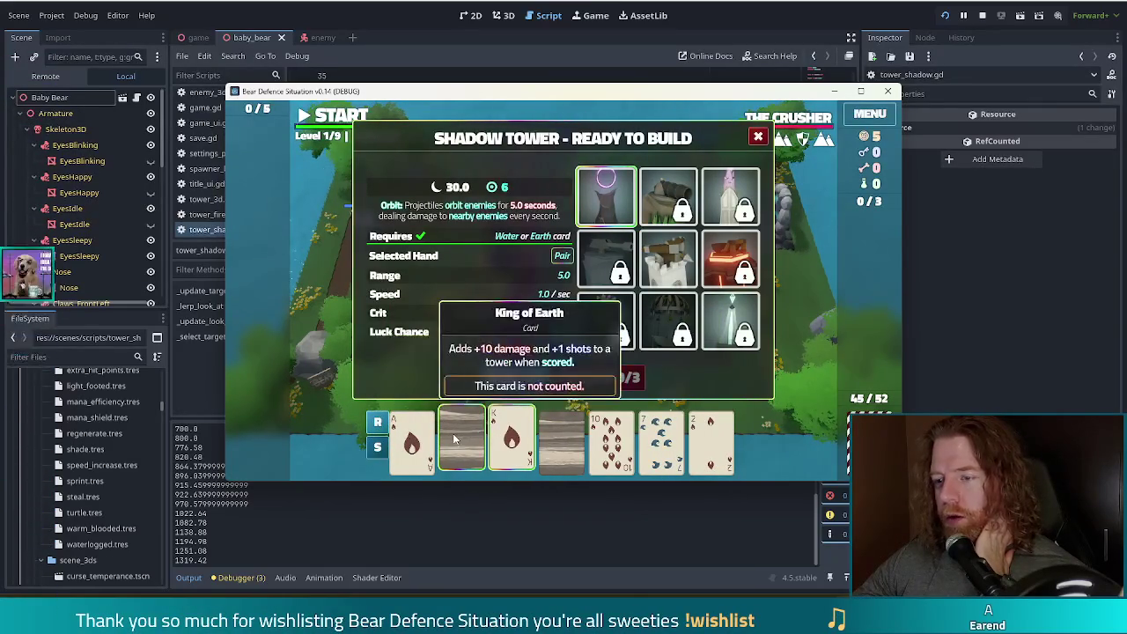
pyautogui.press('Escape')
# Step: Play the 7 of Water for a Ballista Tower by the top-left path corner
pyautogui.click(667, 443)
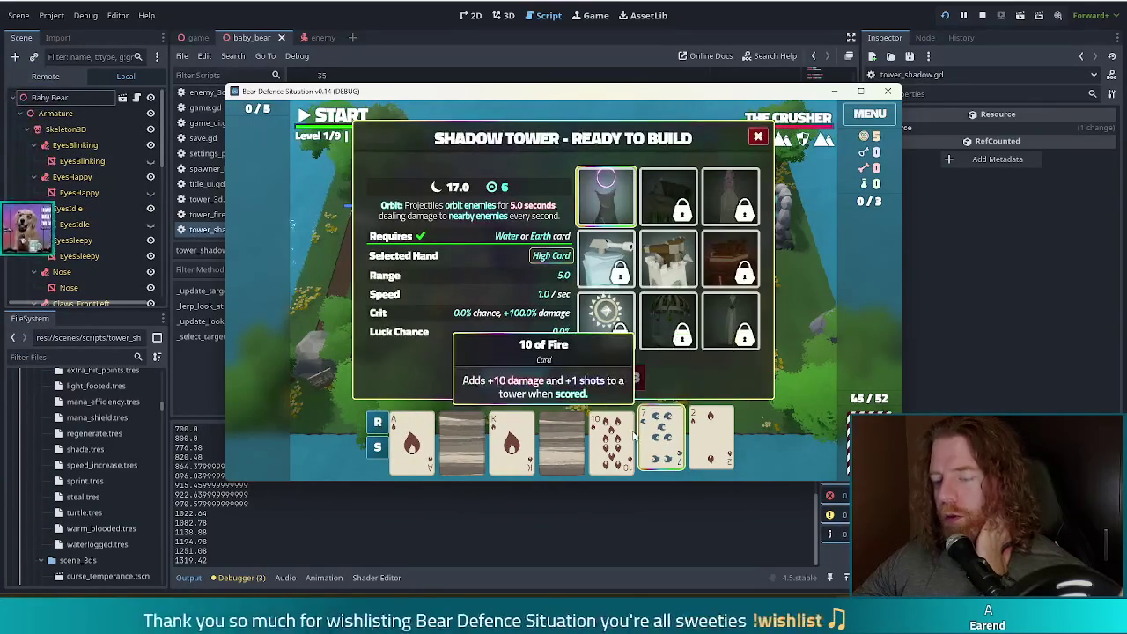
pyautogui.click(671, 268)
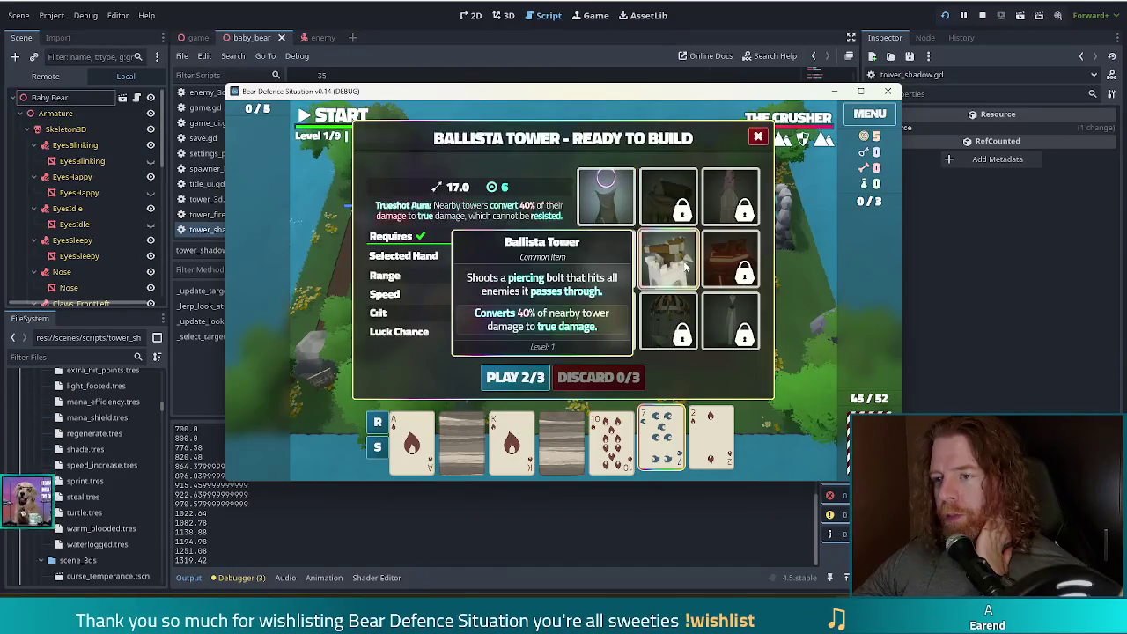
pyautogui.click(511, 379)
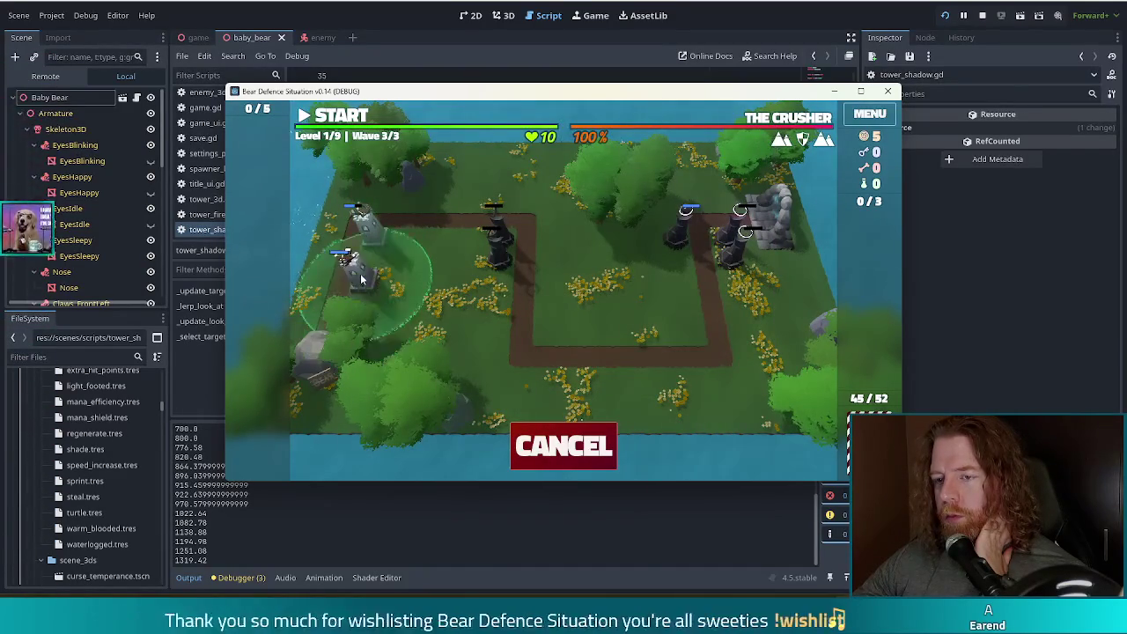
pyautogui.click(360, 264)
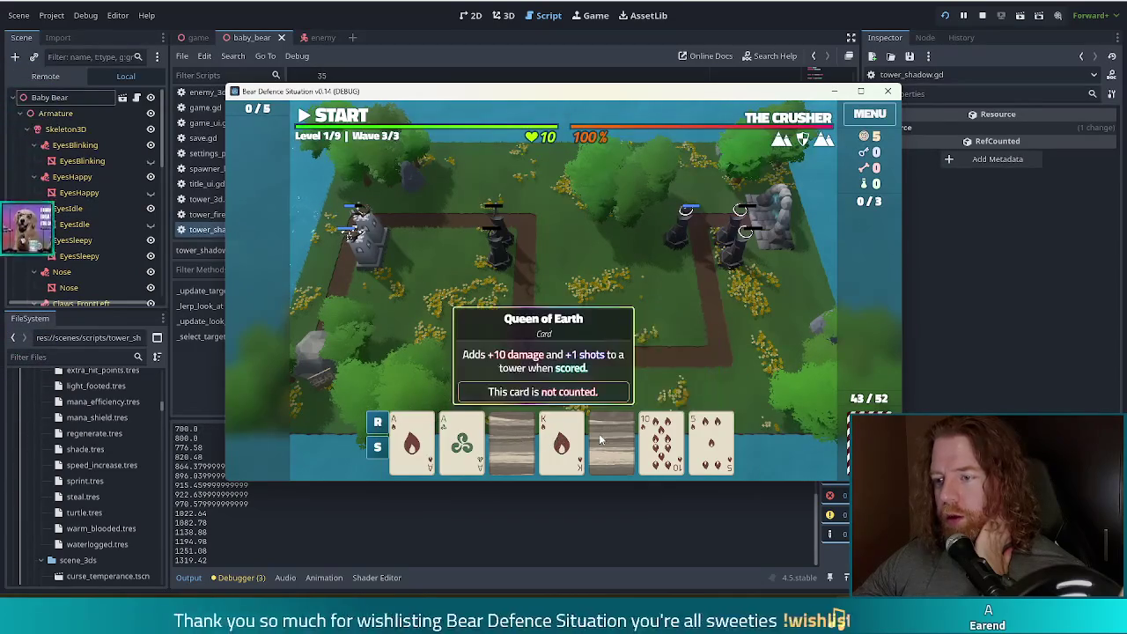
# Step: Play the first four cards as Two Pair for a Ballista beside the central dark tower
pyautogui.click(602, 438)
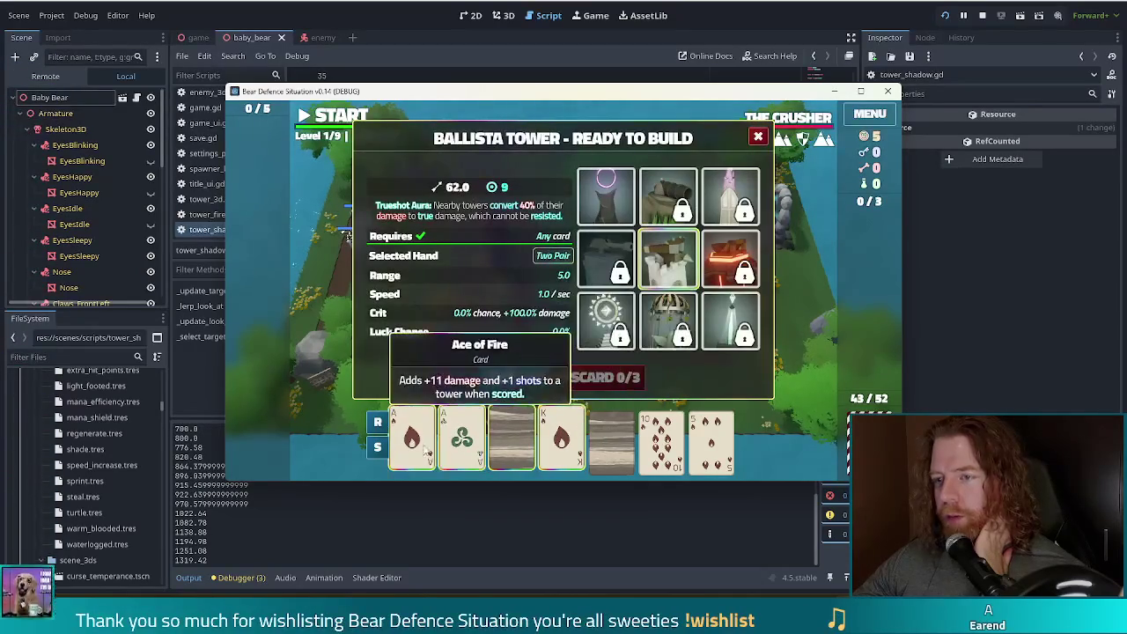
pyautogui.click(606, 196)
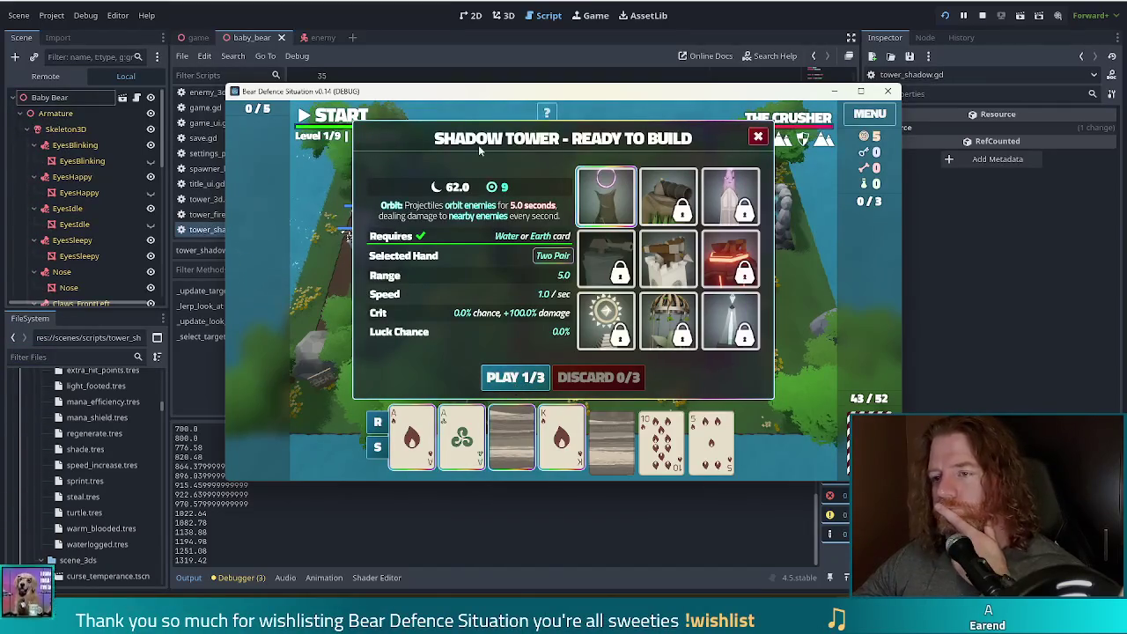
pyautogui.moveTo(581, 194)
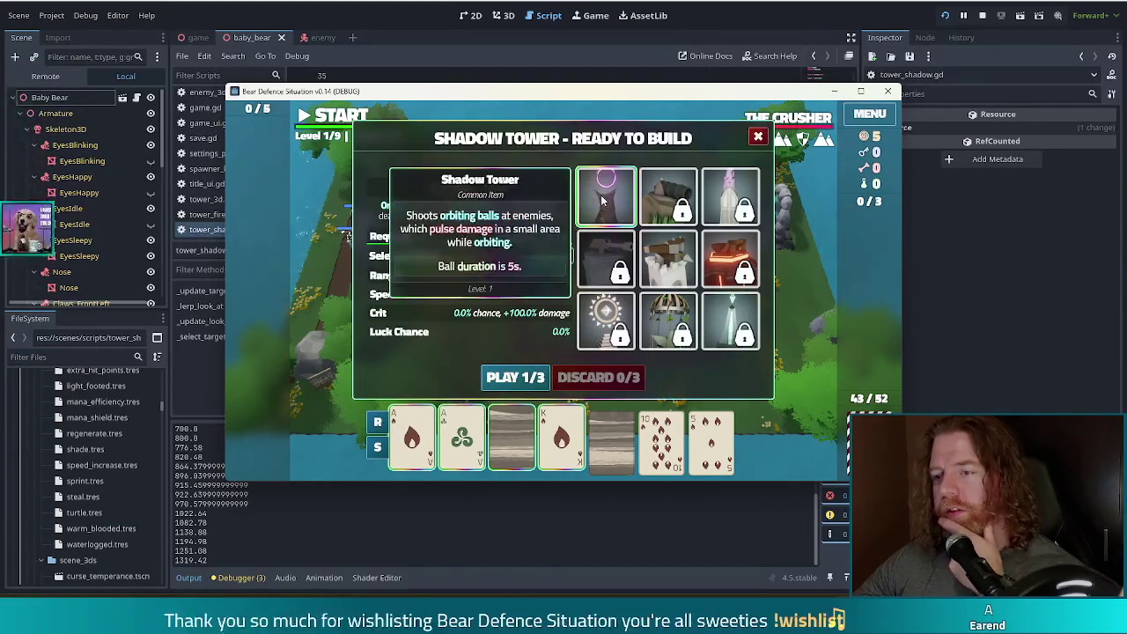
pyautogui.moveTo(656, 243)
pyautogui.moveTo(622, 205)
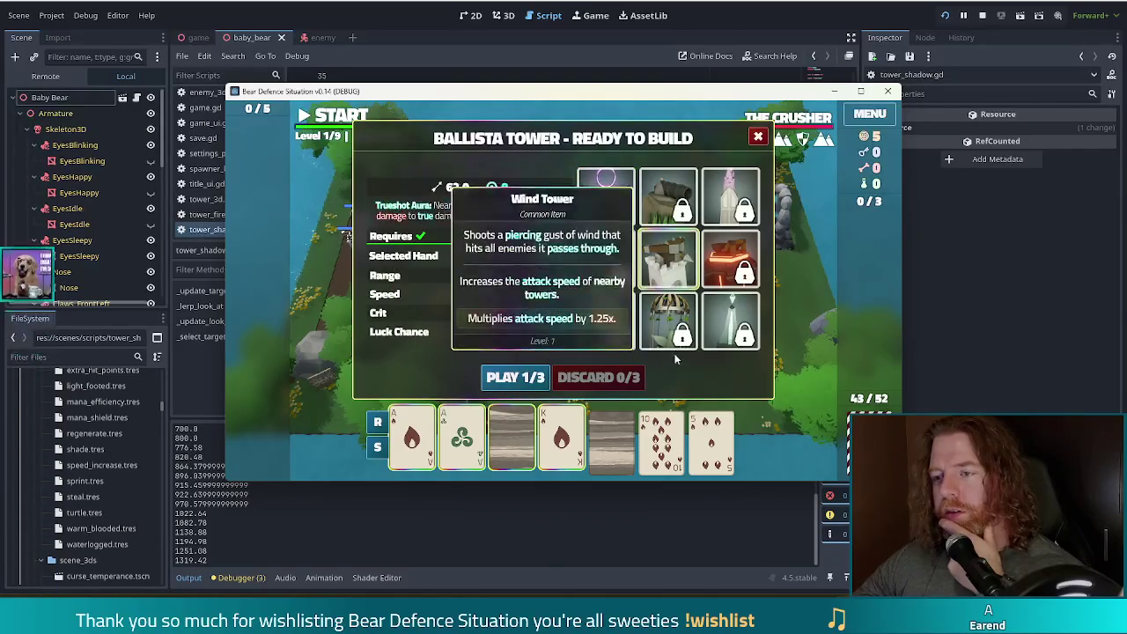
pyautogui.click(520, 379)
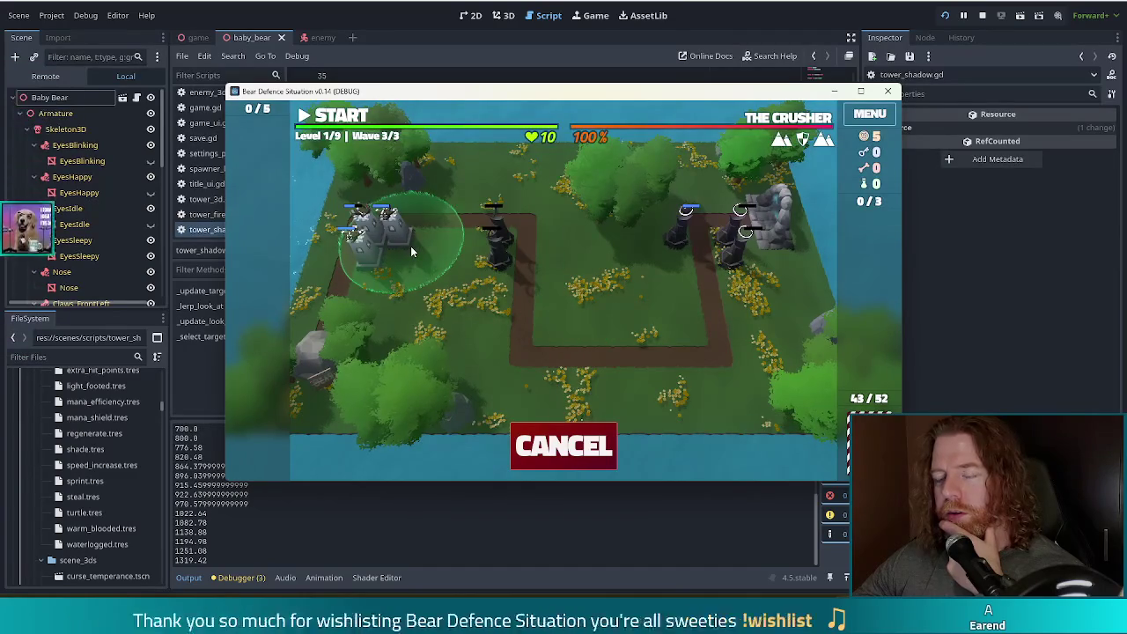
pyautogui.click(476, 234)
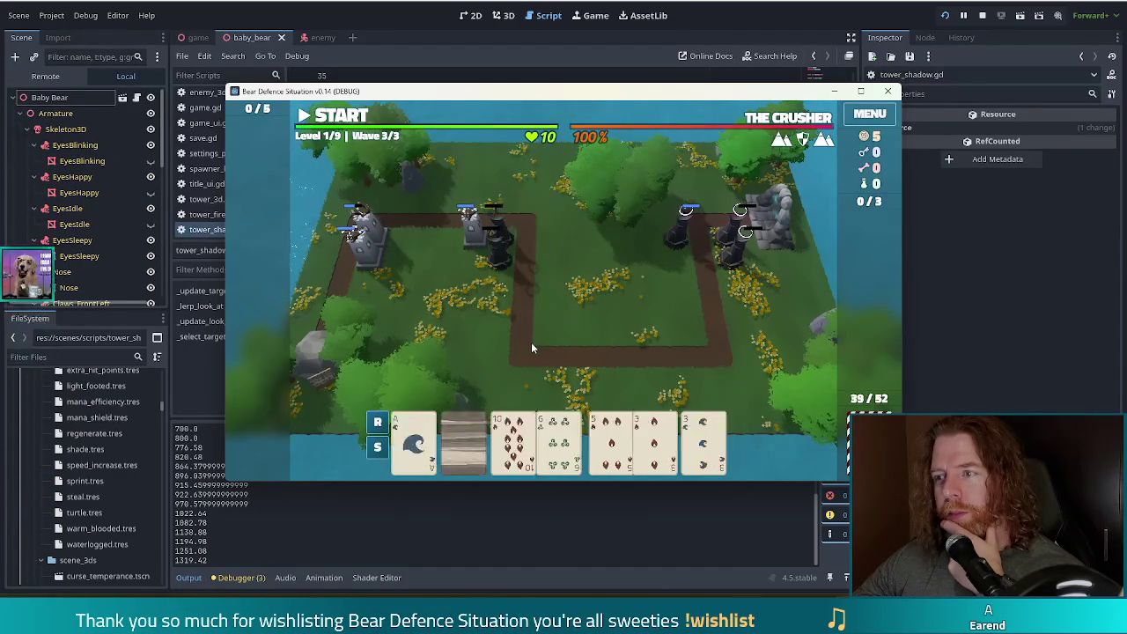
# Step: Run wave 3 to completion and dismiss the Wave Complete results
pyautogui.click(340, 120)
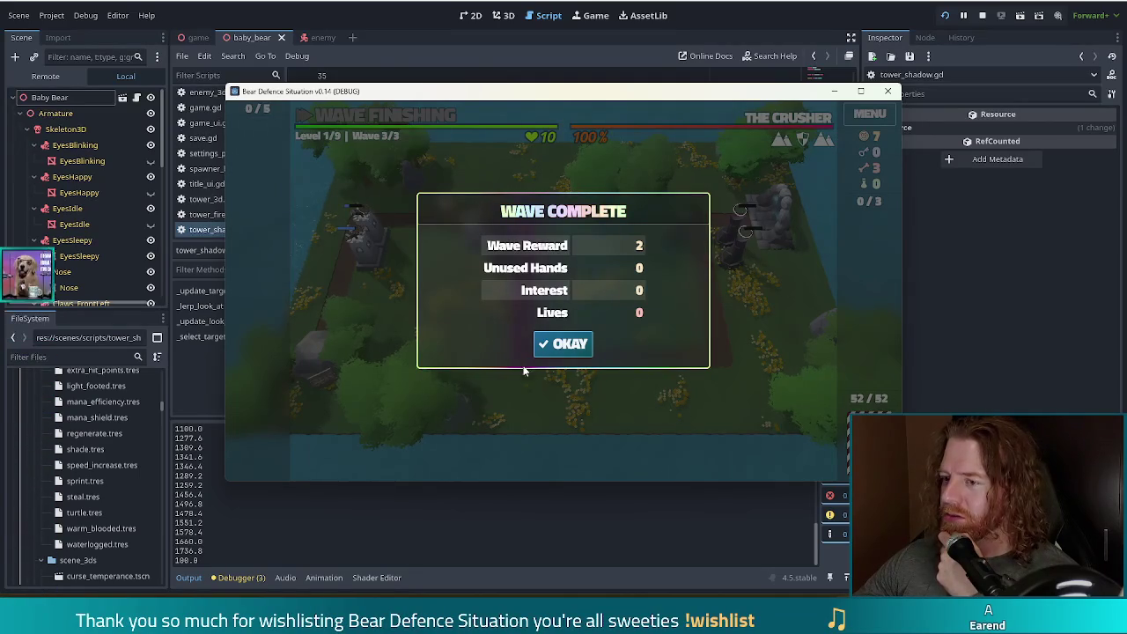
pyautogui.click(571, 344)
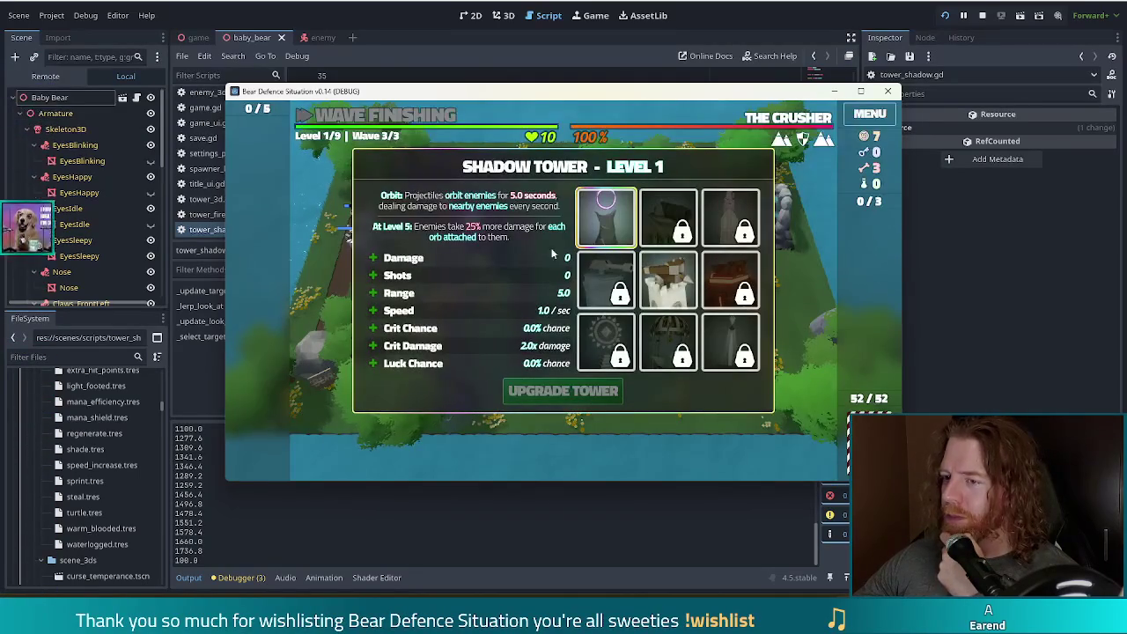
# Step: Give the Shadow Tower the Shots + upgrade and continue to level 2
pyautogui.click(430, 275)
pyautogui.click(569, 385)
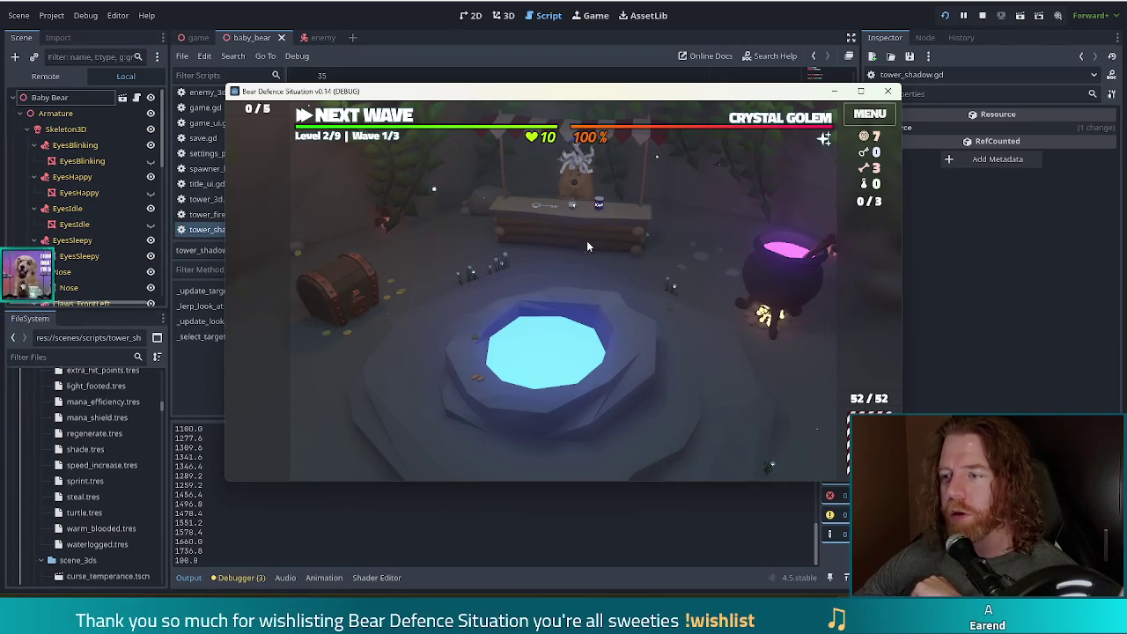
# Step: Throw coins at the wishing well and take Stocked Up instead of Training Wheels
pyautogui.click(662, 381)
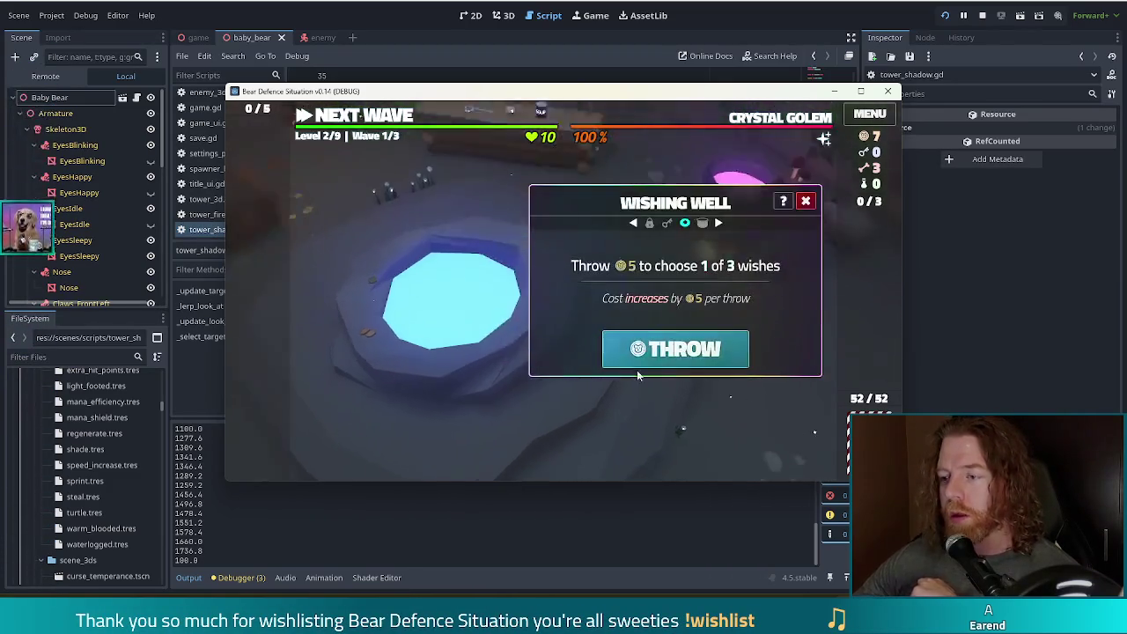
pyautogui.click(643, 363)
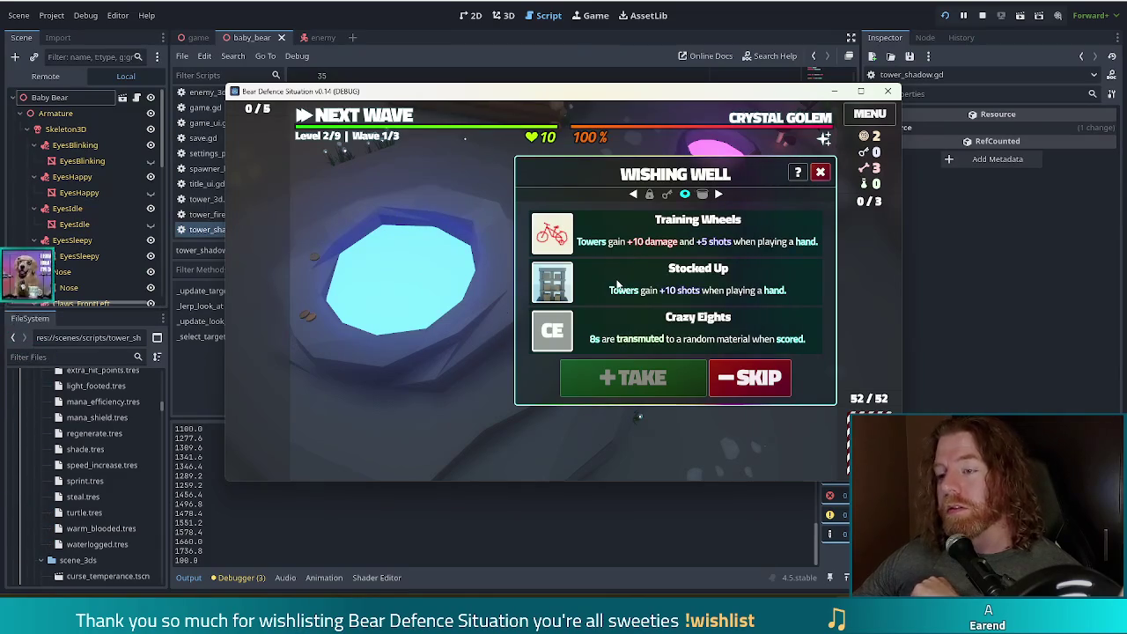
pyautogui.click(579, 238)
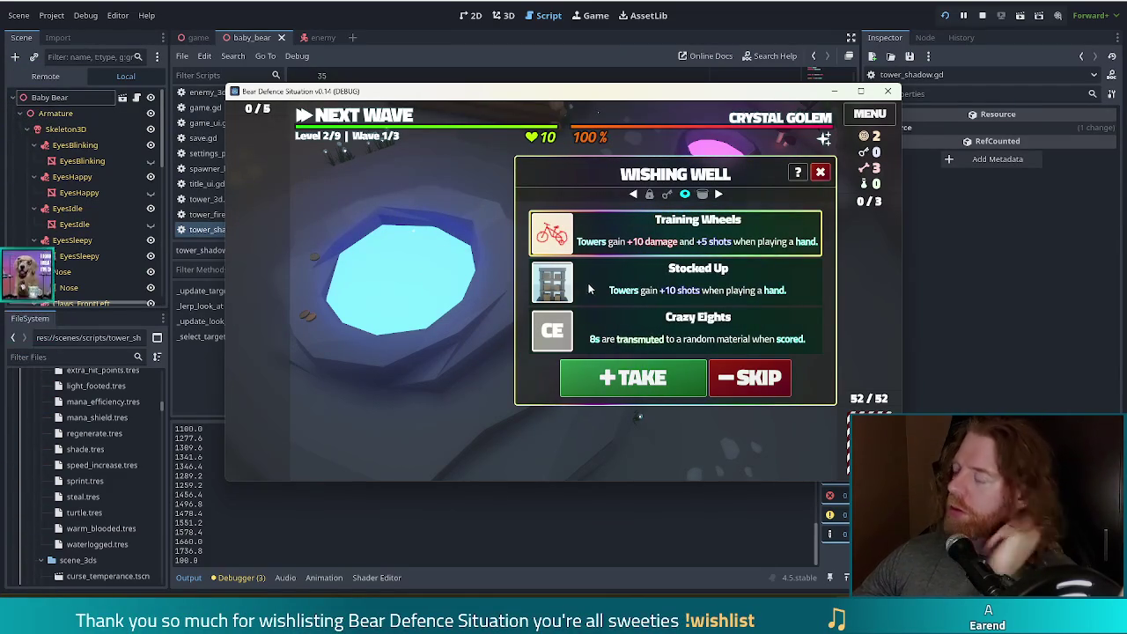
pyautogui.moveTo(564, 284)
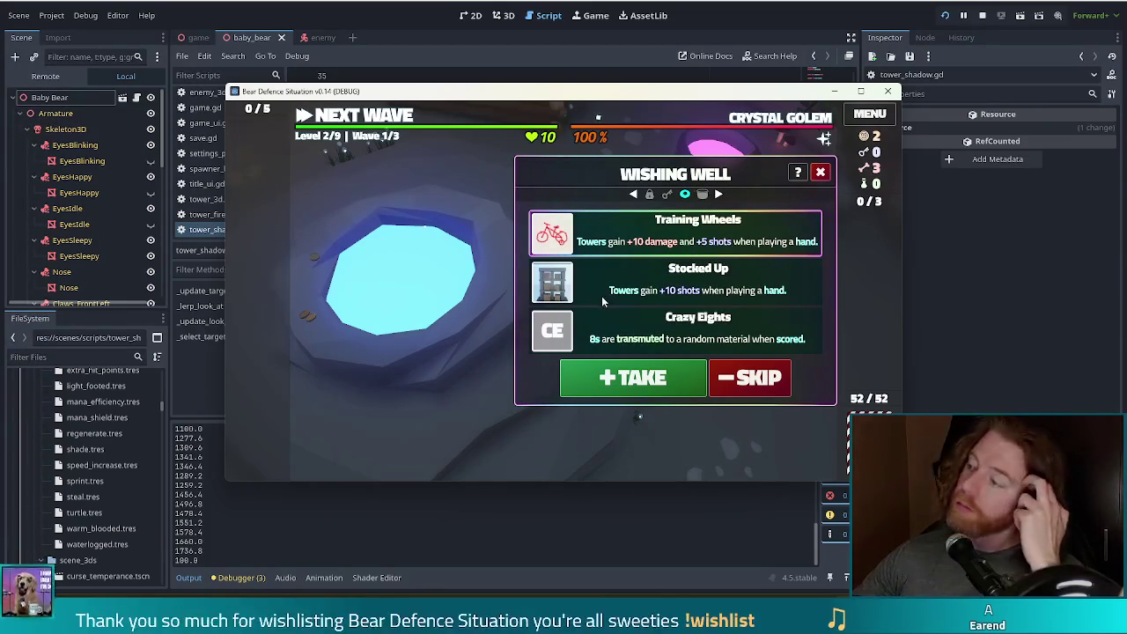
pyautogui.click(599, 297)
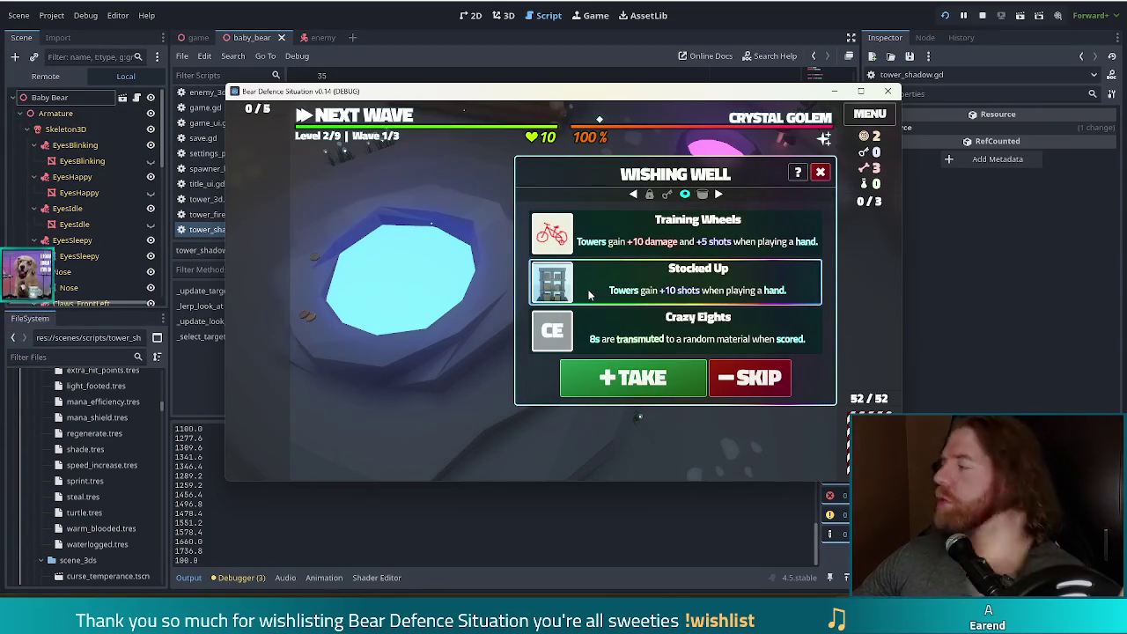
pyautogui.click(634, 377)
pyautogui.click(806, 197)
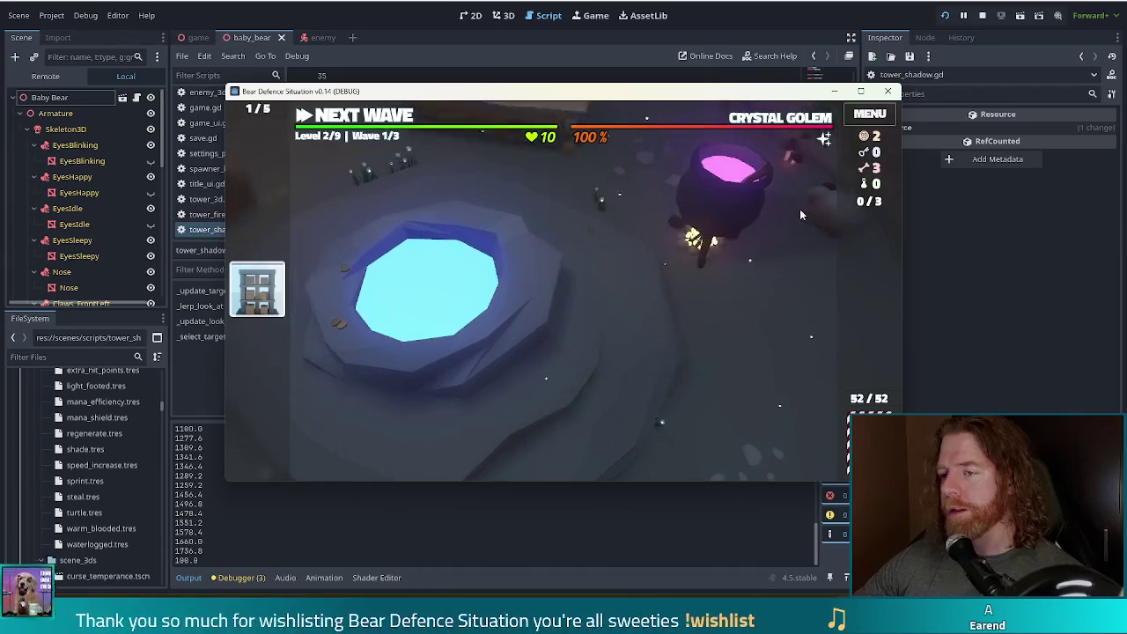
pyautogui.click(800, 212)
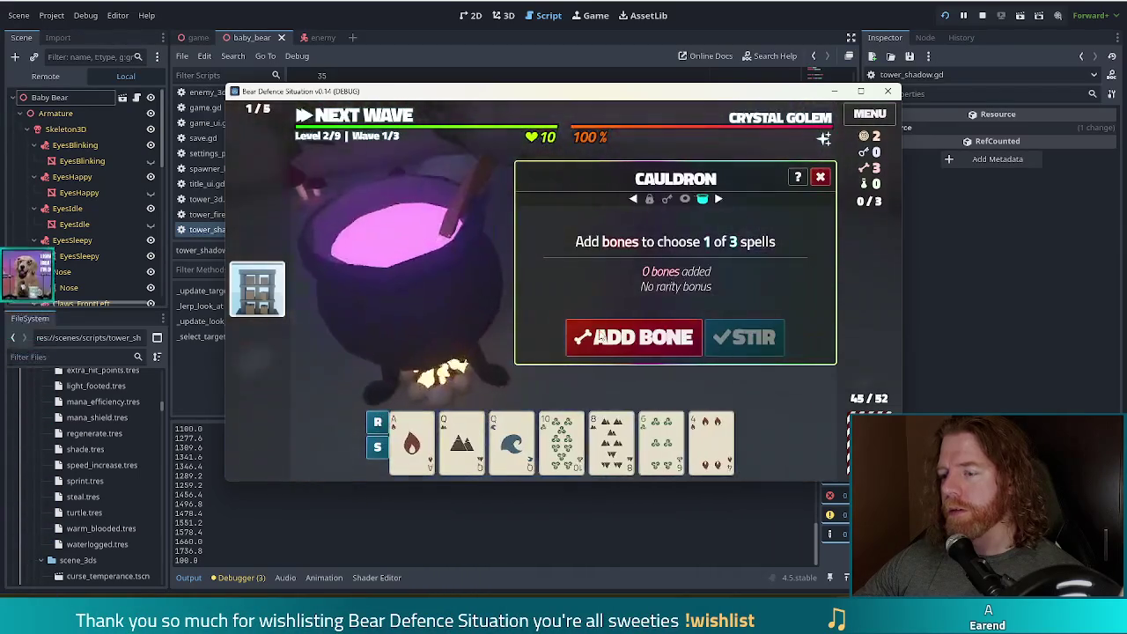
# Step: Brew a bone in the cauldron and cast Alter: Water on the 10 card
pyautogui.click(641, 349)
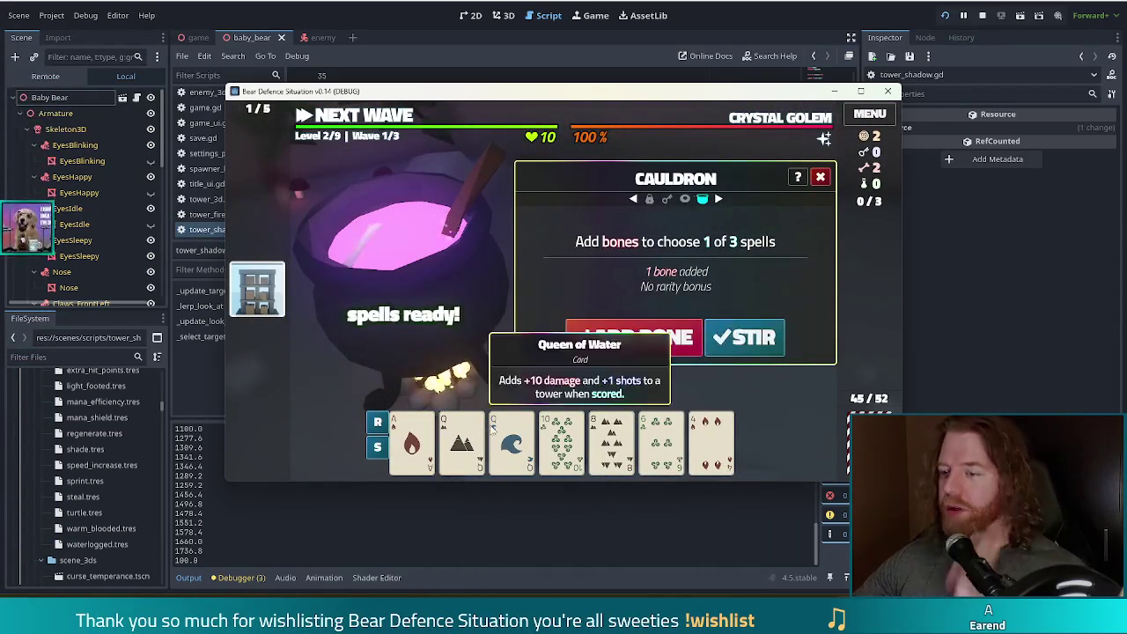
pyautogui.click(748, 346)
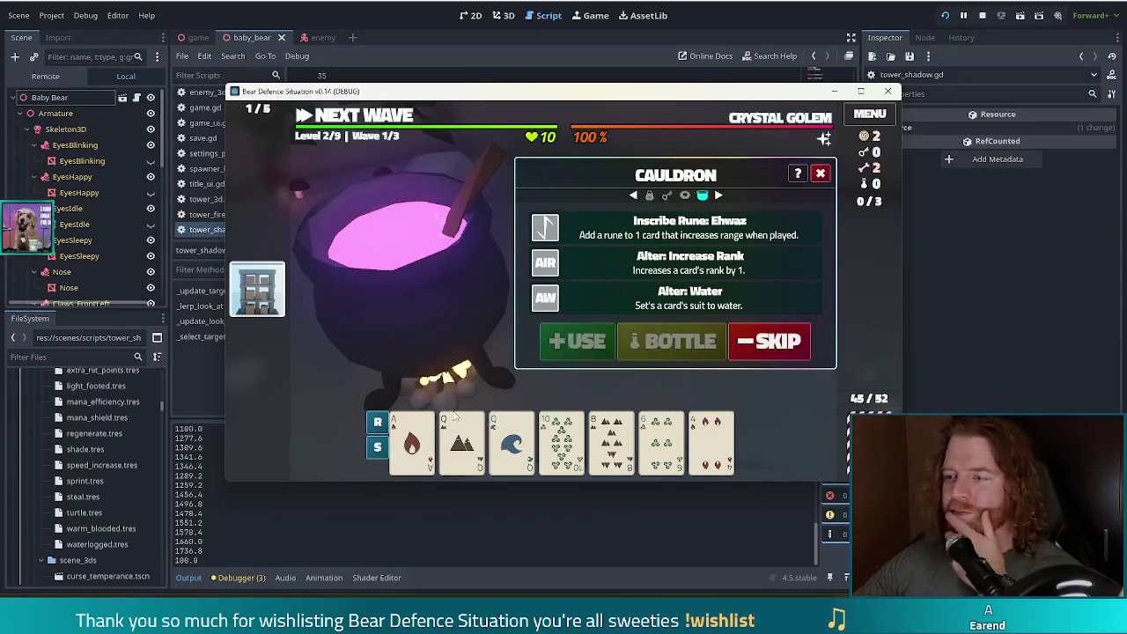
pyautogui.click(564, 440)
pyautogui.click(623, 308)
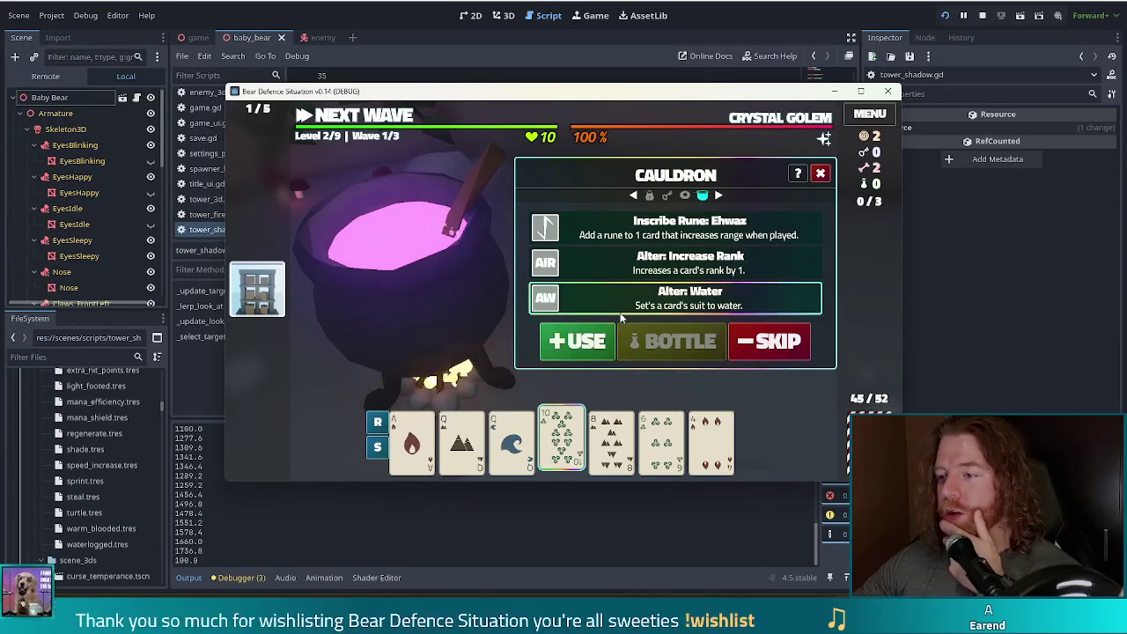
pyautogui.click(585, 344)
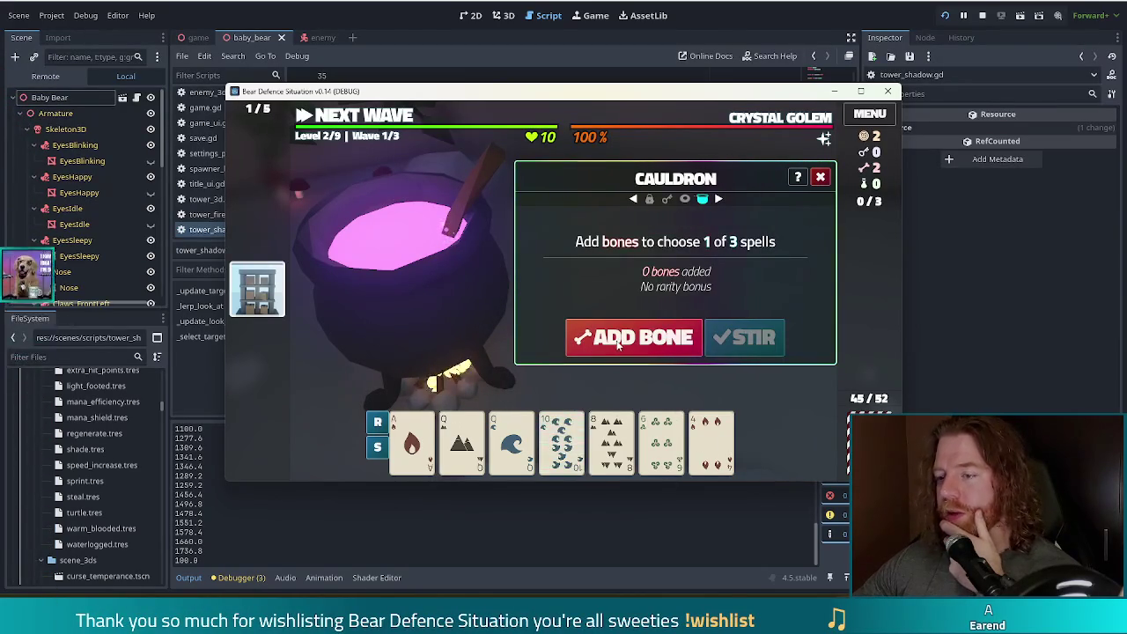
# Step: Brew another bone and pick Alter: Water again
pyautogui.click(617, 346)
pyautogui.click(749, 346)
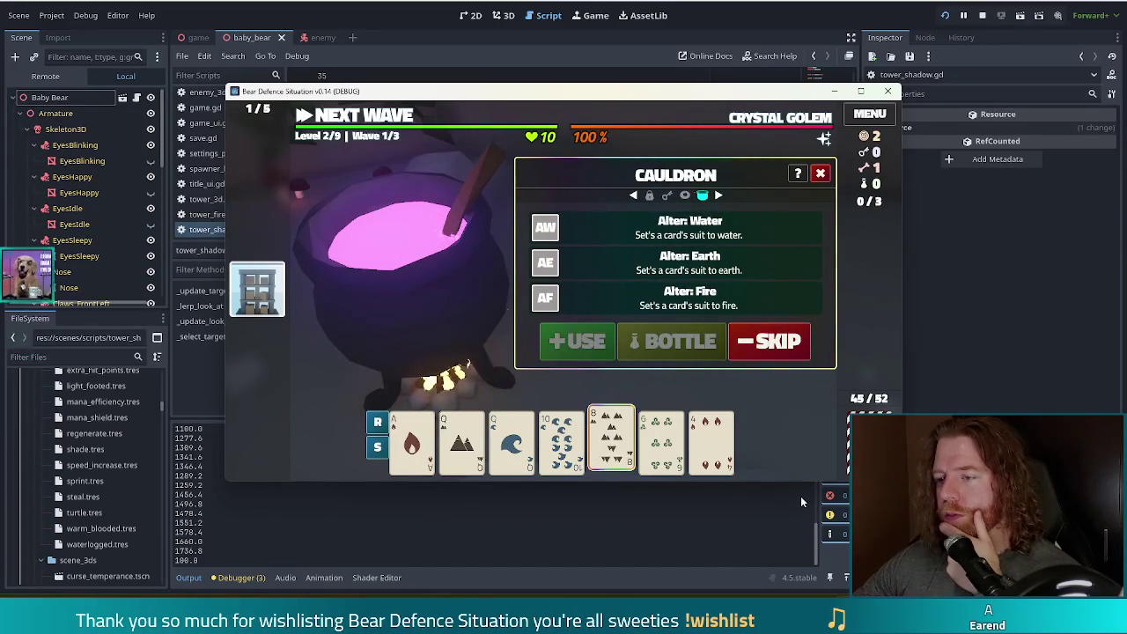
pyautogui.click(672, 238)
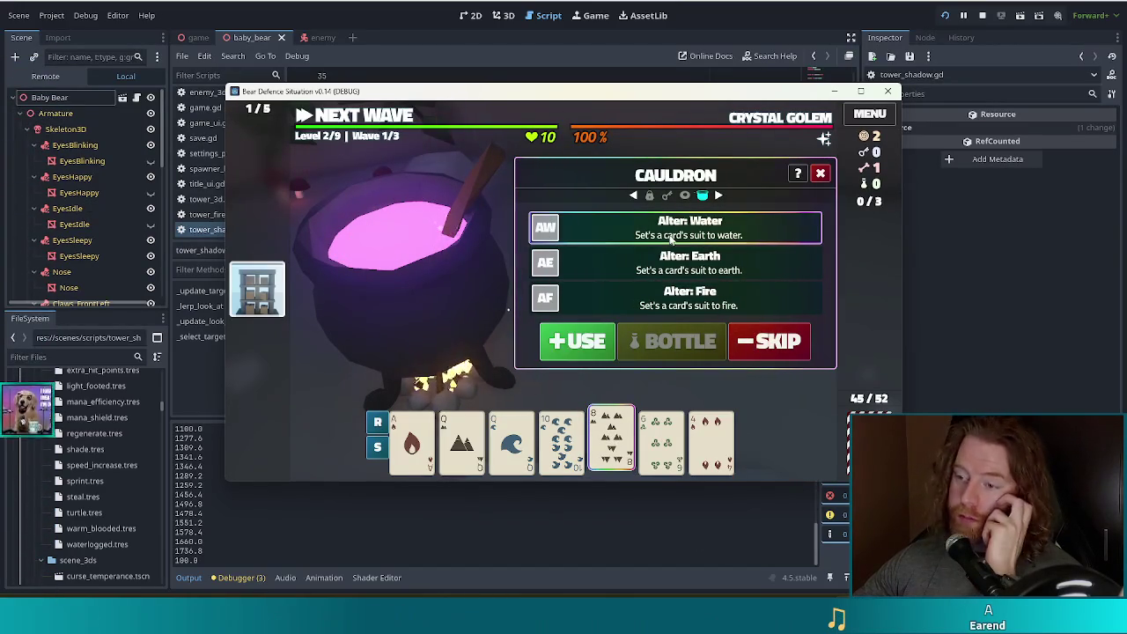
pyautogui.click(583, 342)
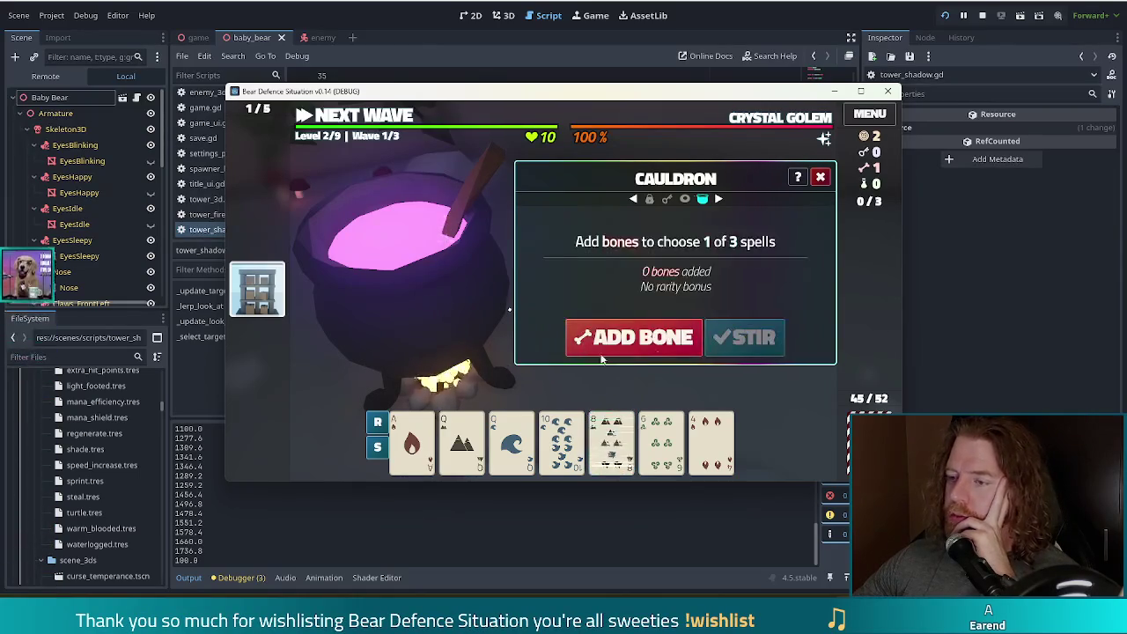
# Step: Brew a third bone, duplicate the Queen of Water, and leave camp for the next wave
pyautogui.click(636, 338)
pyautogui.click(749, 338)
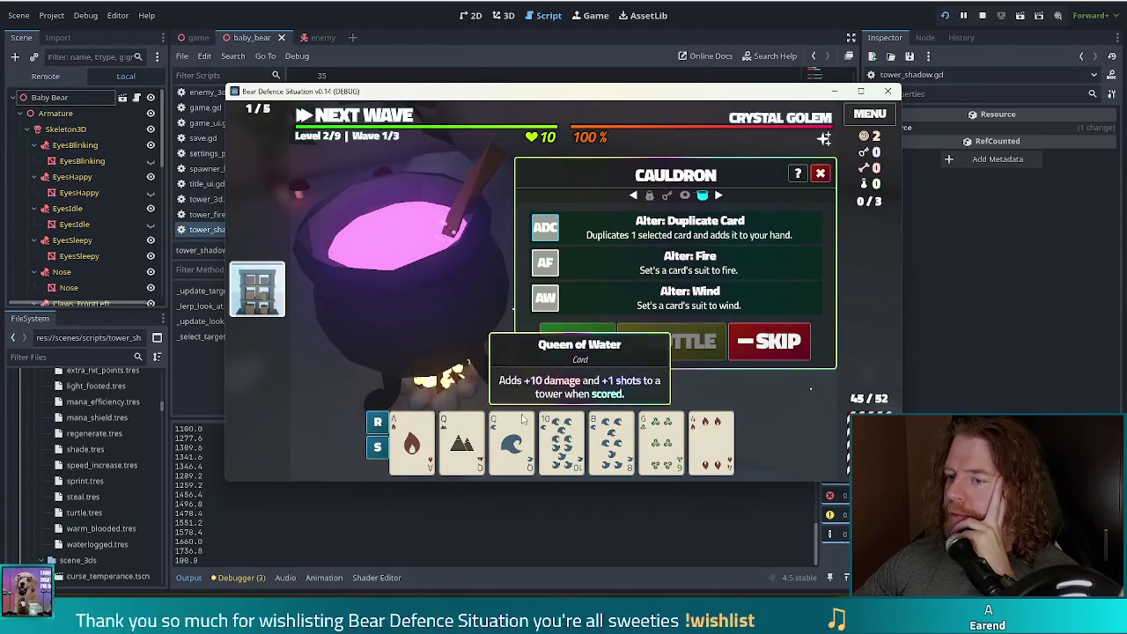
pyautogui.click(621, 230)
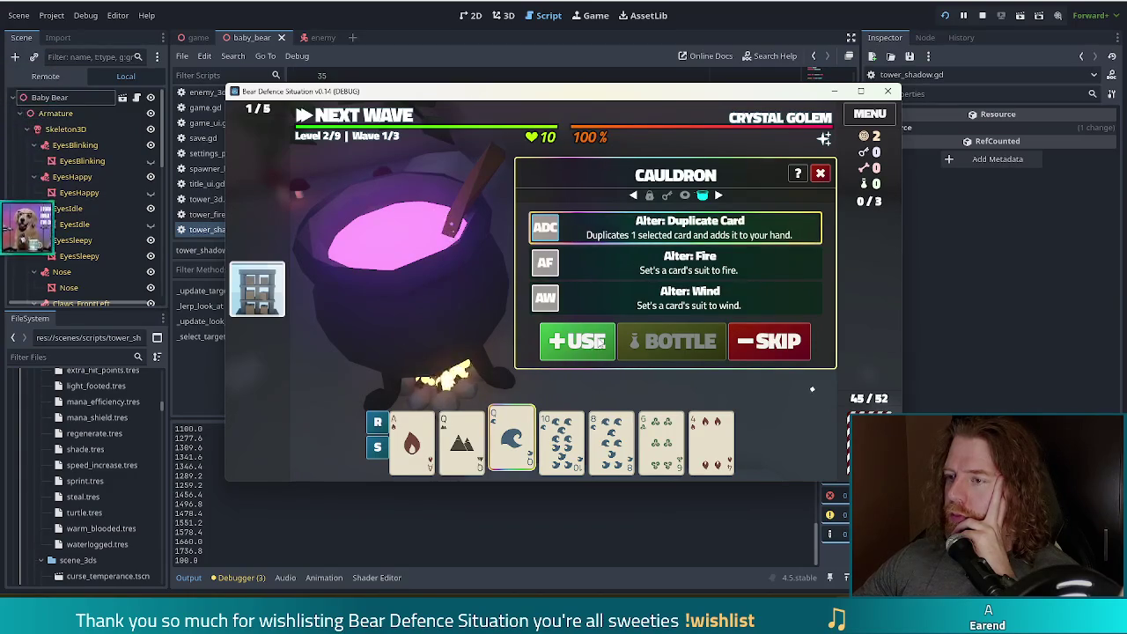
pyautogui.click(597, 340)
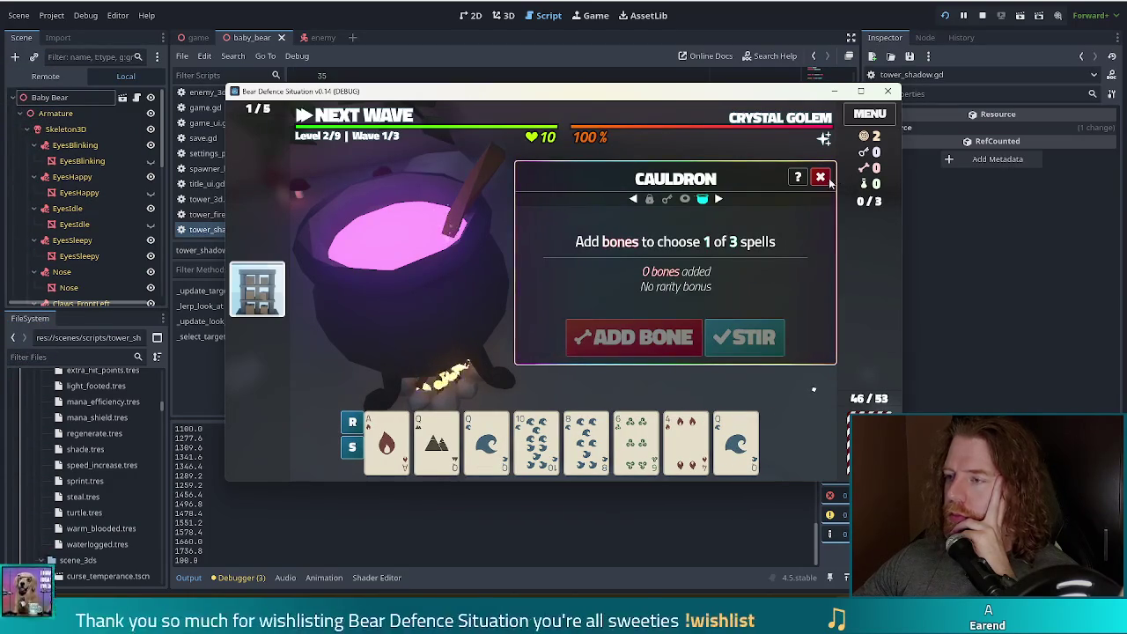
pyautogui.click(829, 177)
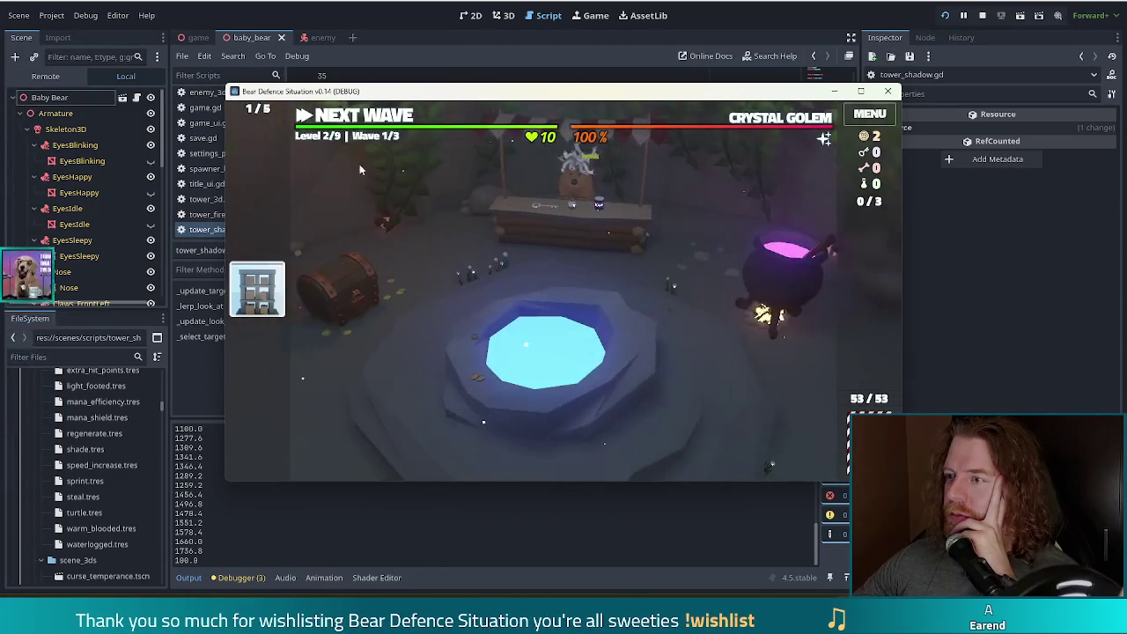
pyautogui.click(361, 120)
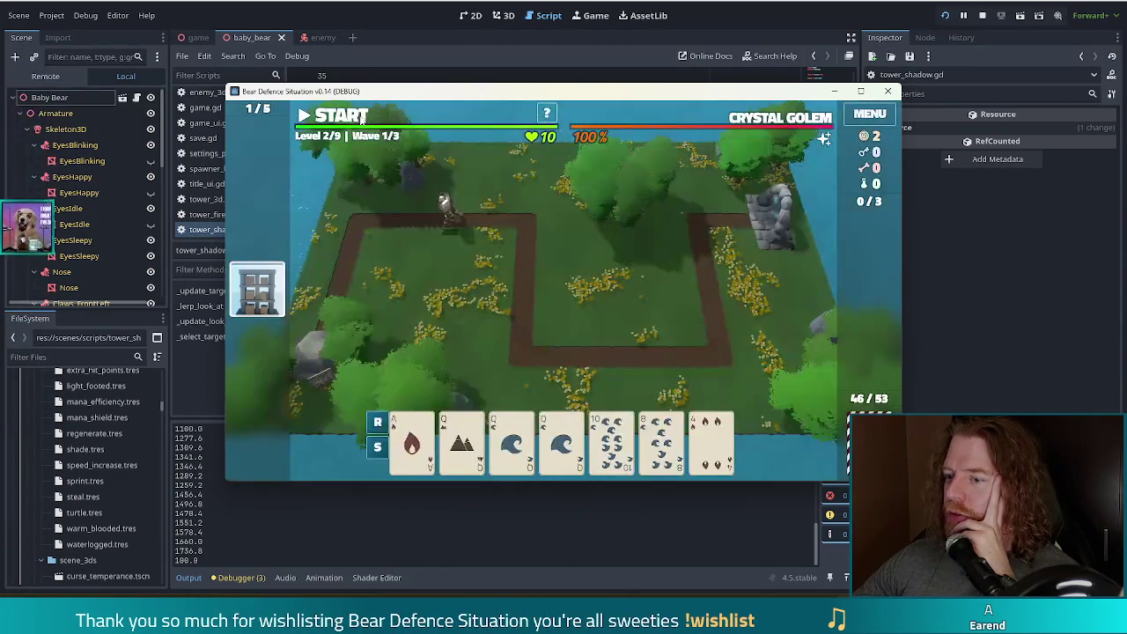
# Step: Discard the 4 of Fire, then play a Water flush for a Shadow Tower beside the right rock
pyautogui.click(705, 445)
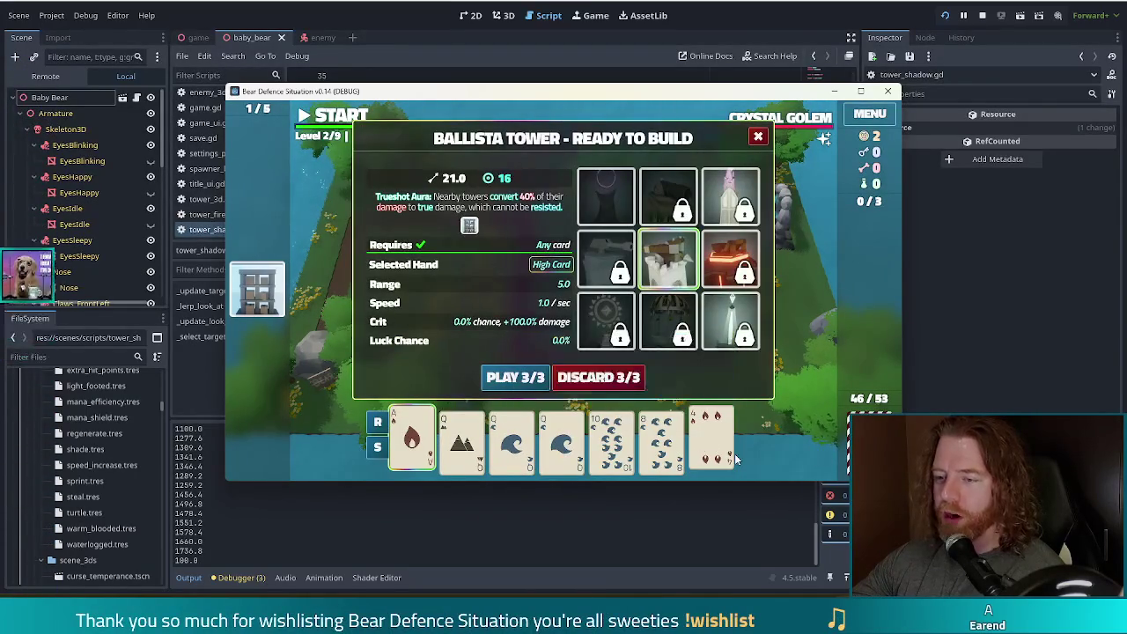
pyautogui.click(617, 384)
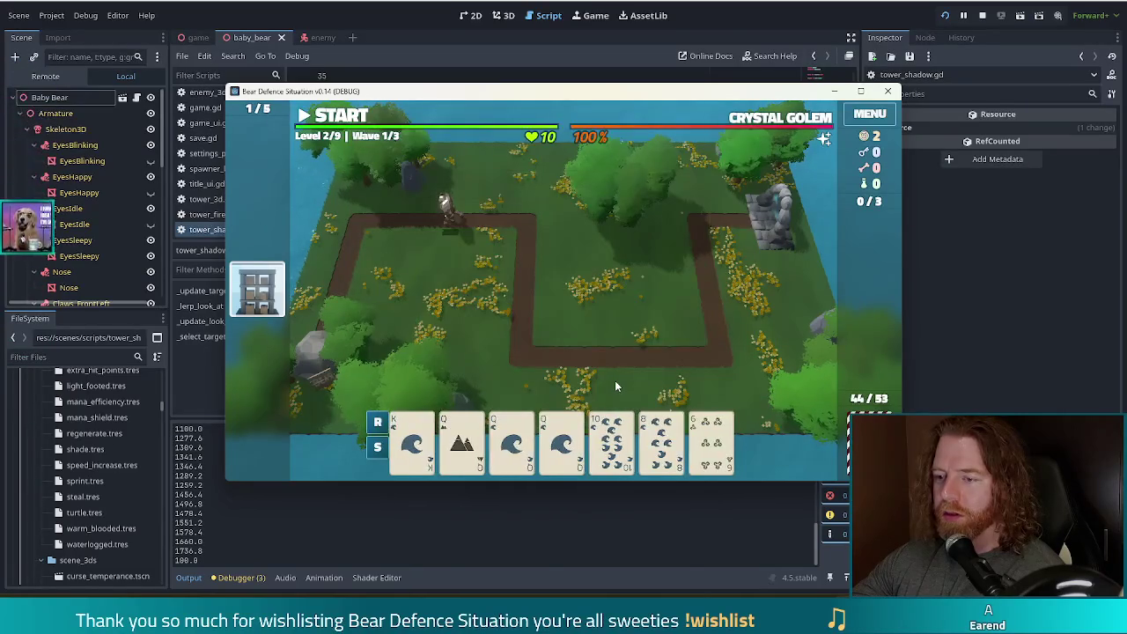
pyautogui.click(512, 441)
pyautogui.click(562, 440)
pyautogui.click(611, 441)
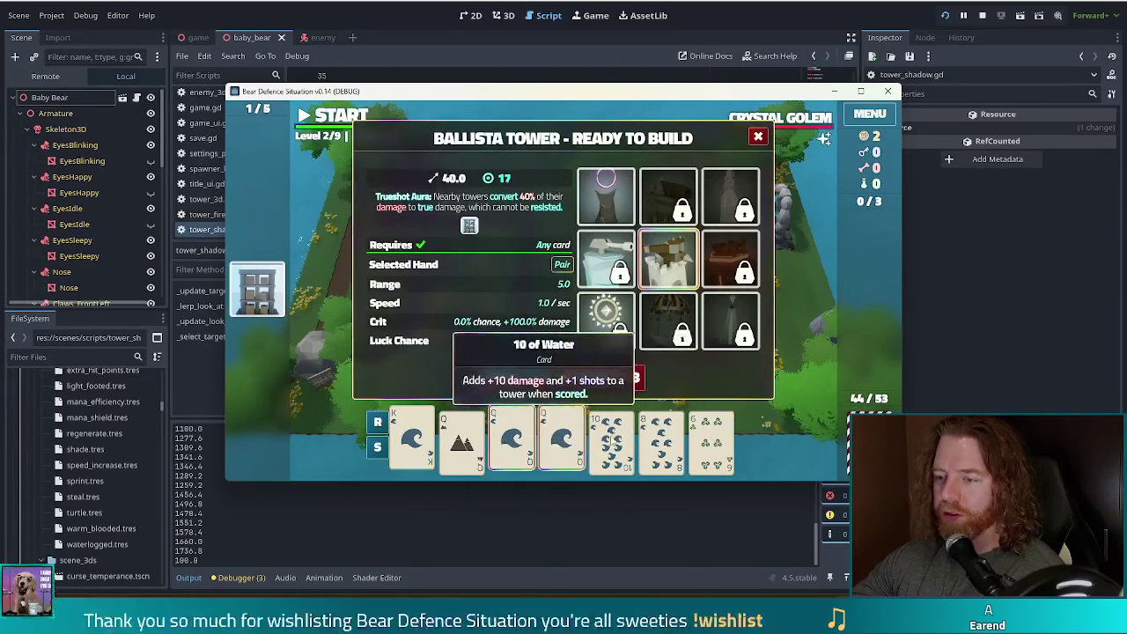
pyautogui.click(660, 445)
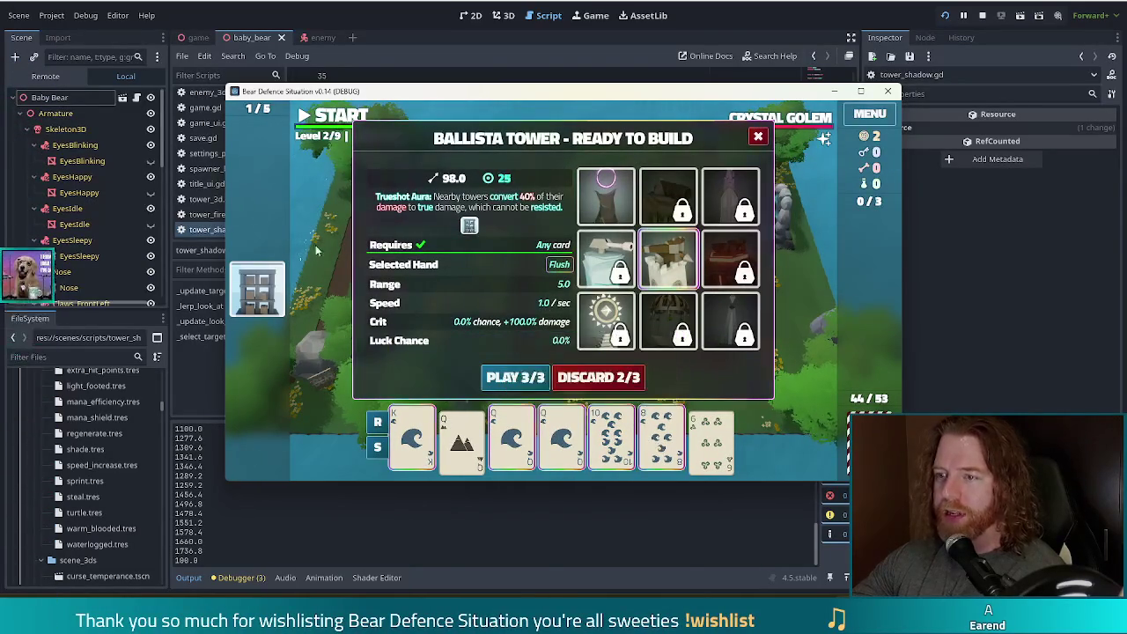
pyautogui.click(605, 196)
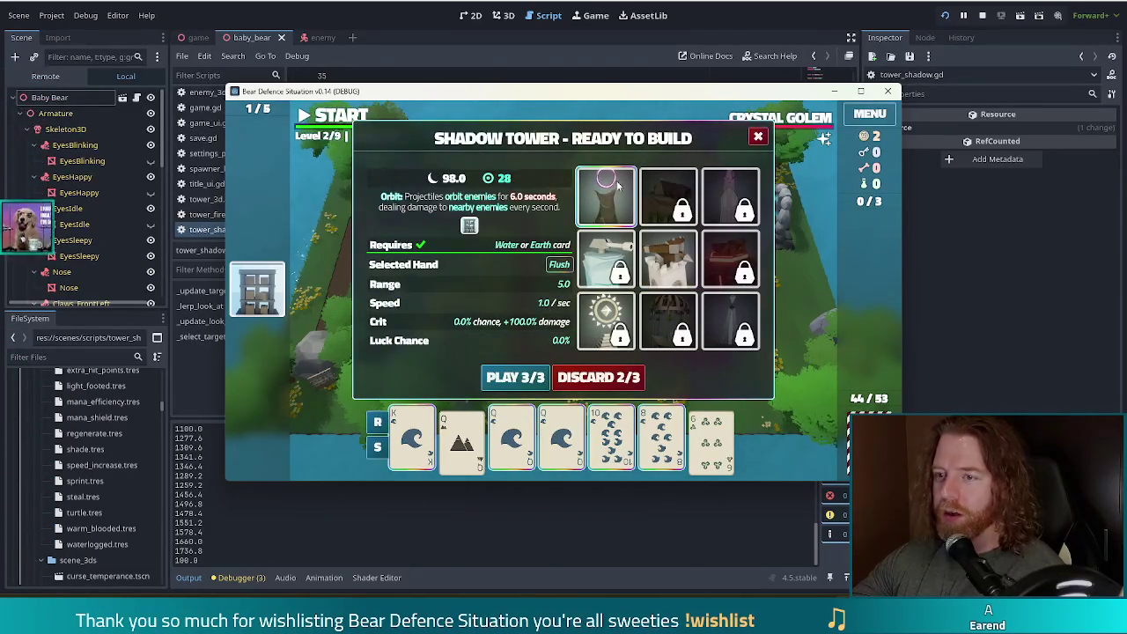
pyautogui.click(515, 377)
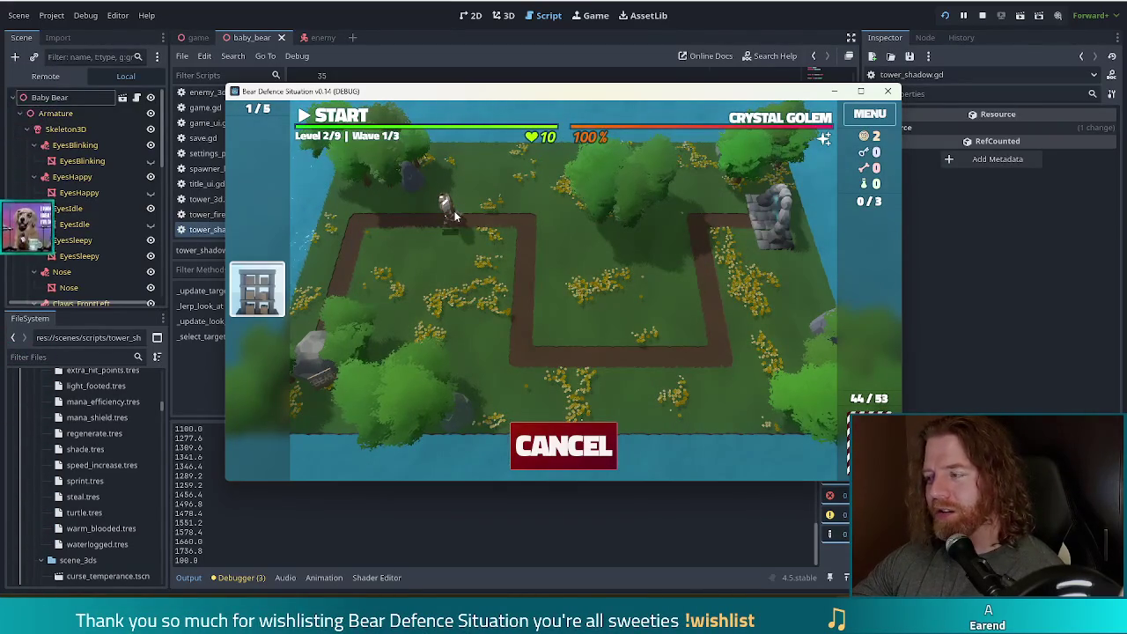
pyautogui.click(721, 245)
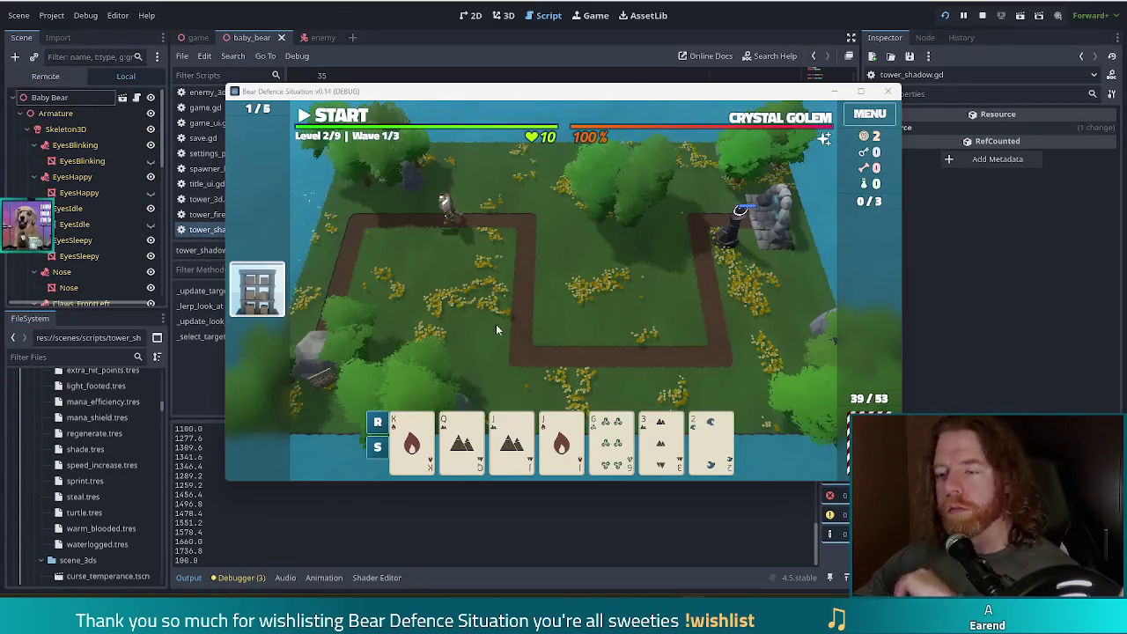
# Step: Discard three weak cards, including the 6 of Wind, for new draws
pyautogui.click(611, 441)
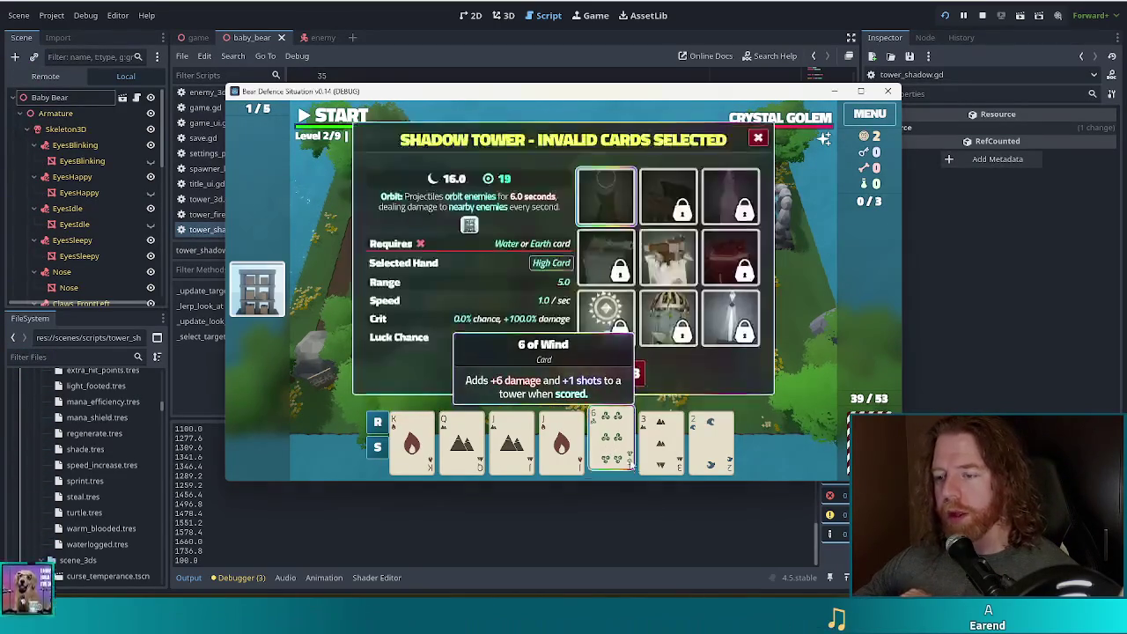
pyautogui.click(661, 440)
pyautogui.click(711, 440)
pyautogui.click(598, 377)
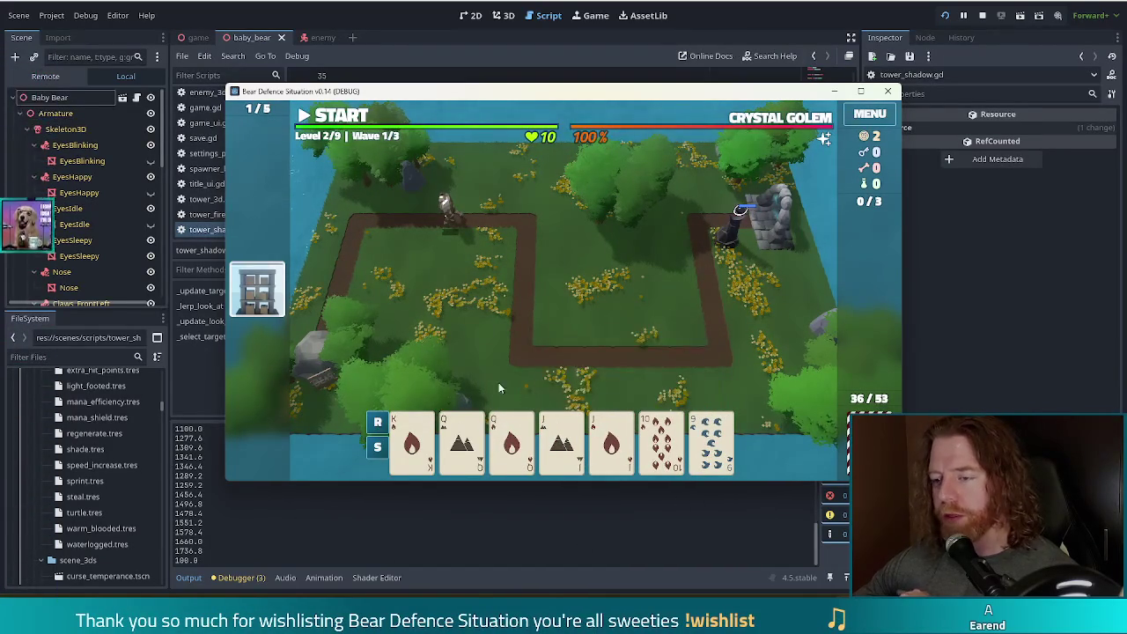
# Step: Play two pair (Queens and Jacks) as a Shadow Tower placed near the map centre
pyautogui.click(462, 441)
pyautogui.click(511, 440)
pyautogui.click(561, 441)
pyautogui.click(607, 449)
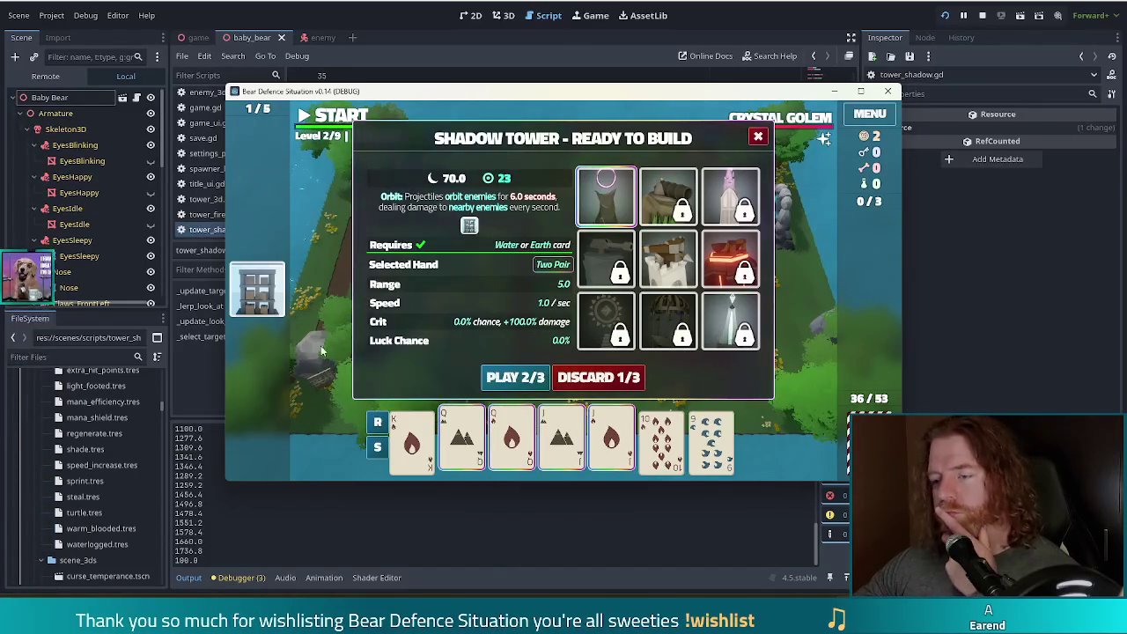
pyautogui.click(515, 378)
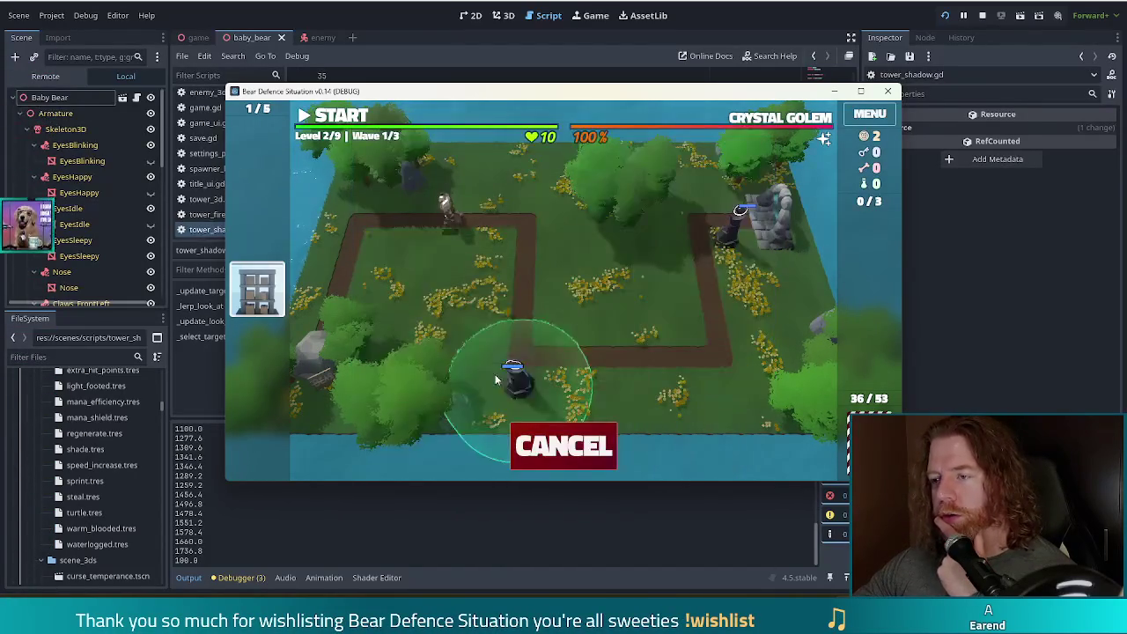
pyautogui.click(546, 333)
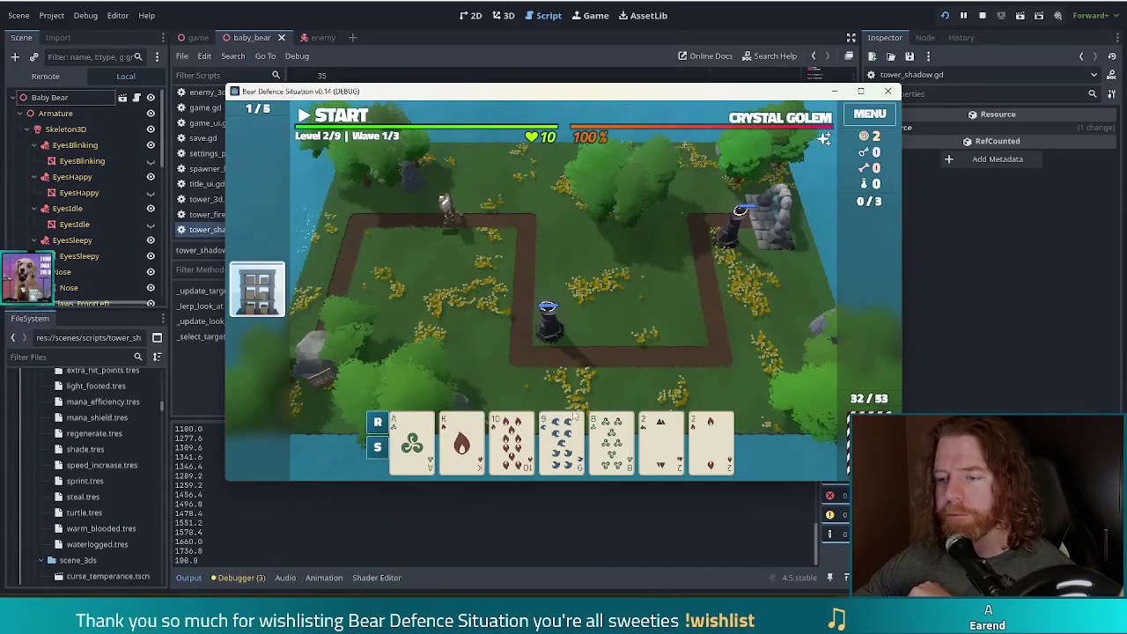
# Step: Discard the 2 of Fire and 2 of Earth, then start wave 1
pyautogui.click(711, 440)
pyautogui.click(643, 444)
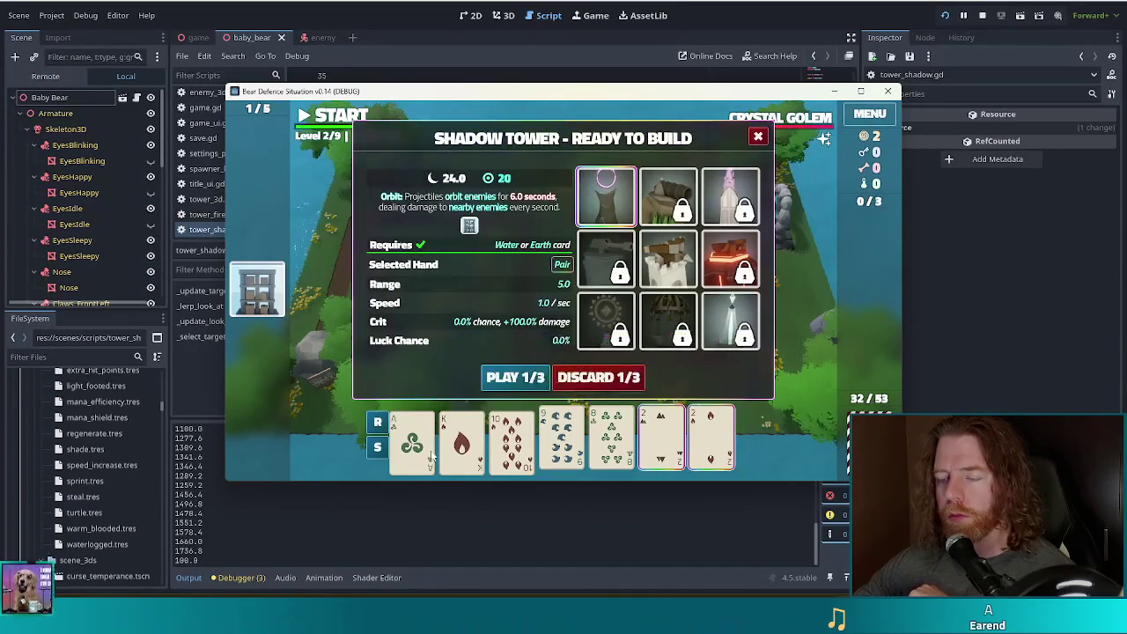
pyautogui.click(612, 379)
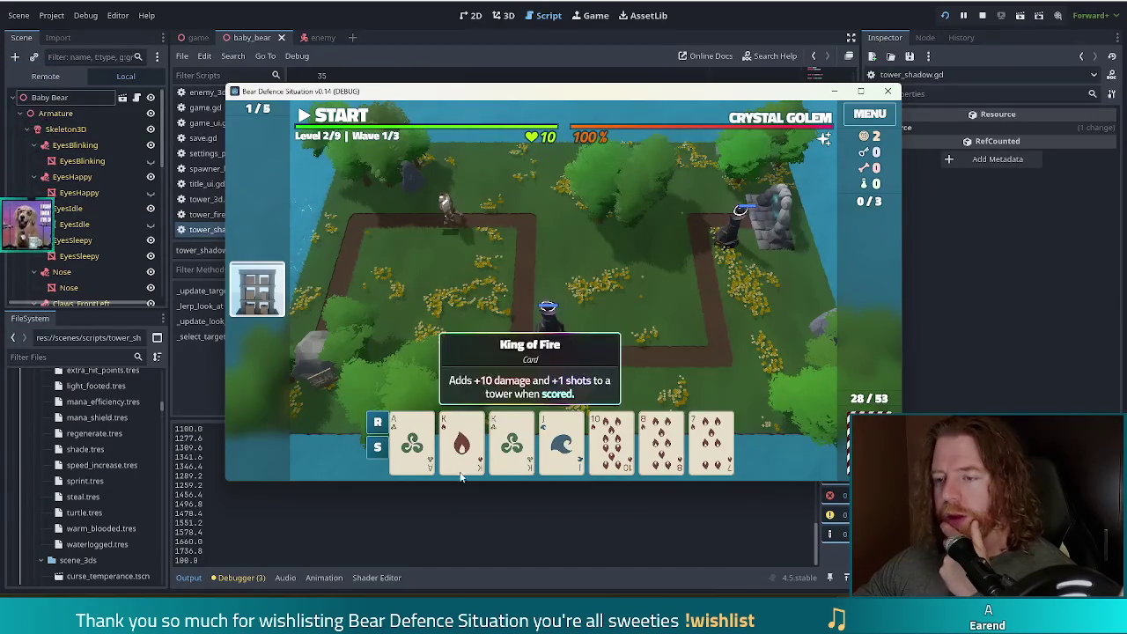
pyautogui.click(351, 124)
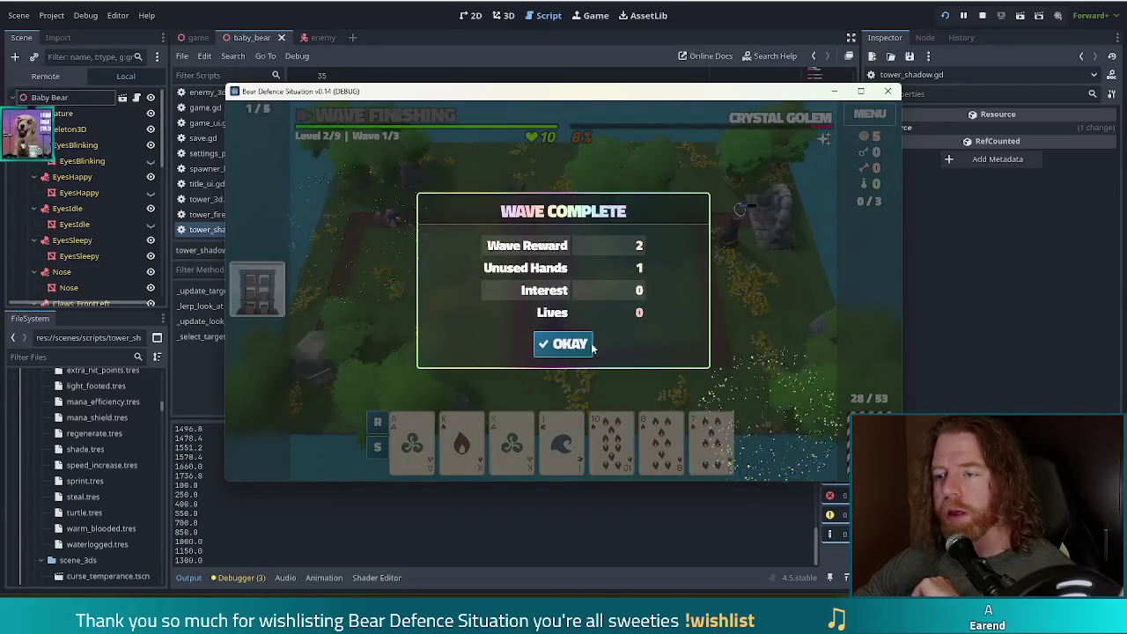
# Step: Dismiss the Wave Complete summary with OKAY to advance to Wave 2/3
pyautogui.click(590, 346)
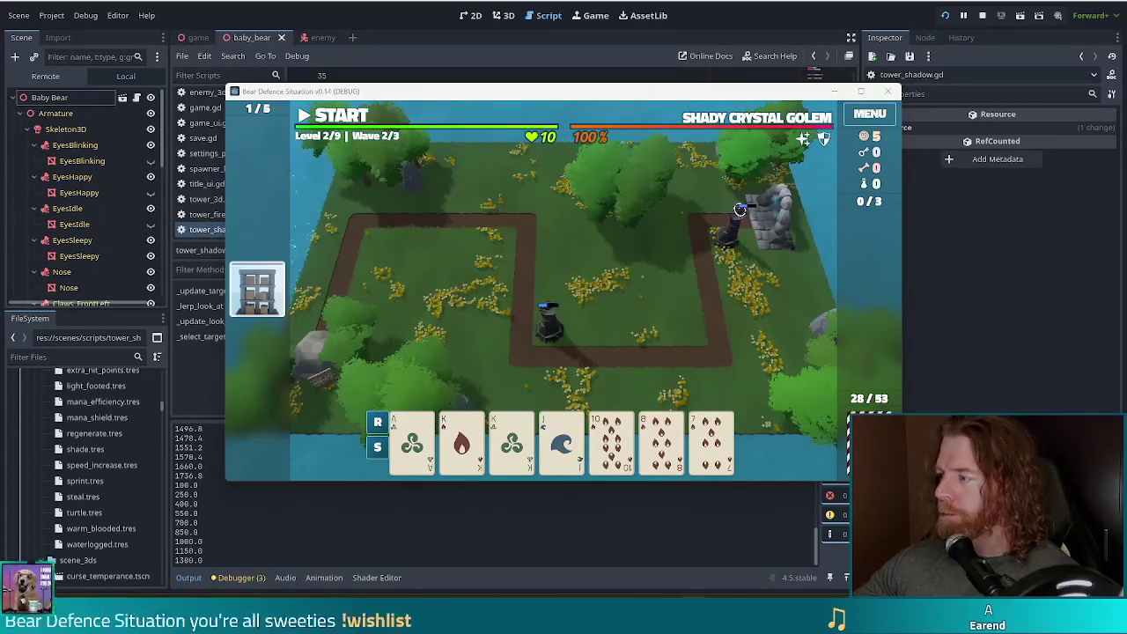
# Step: Discard the 8 of Fire, 5 of Wind and 8 of Wind for new draws
pyautogui.click(662, 440)
pyautogui.click(621, 377)
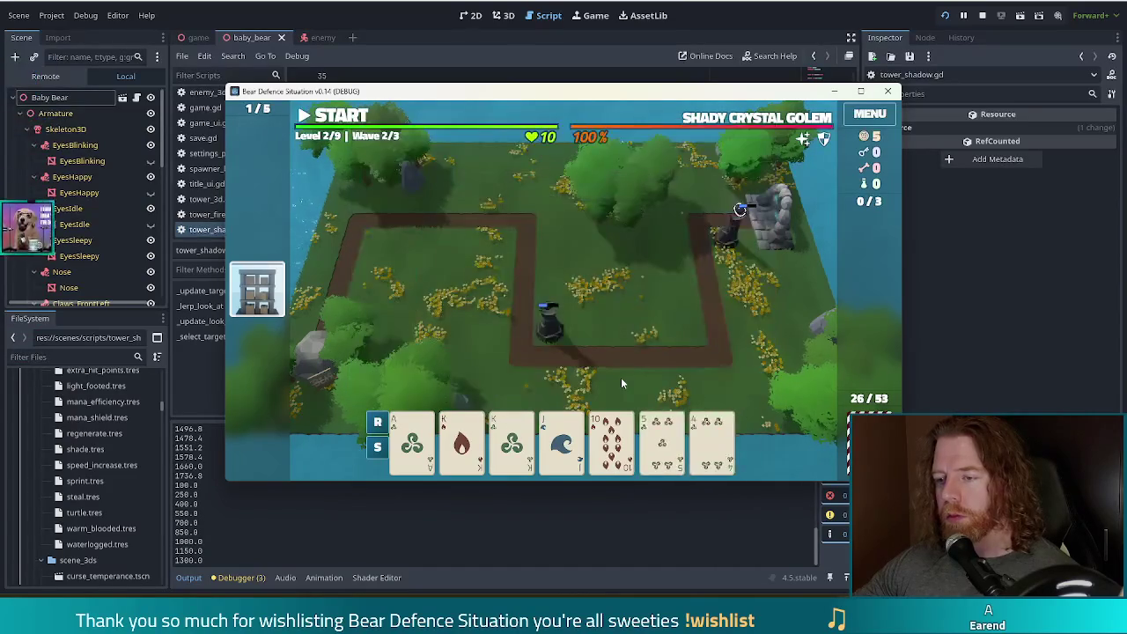
pyautogui.click(678, 458)
pyautogui.click(616, 377)
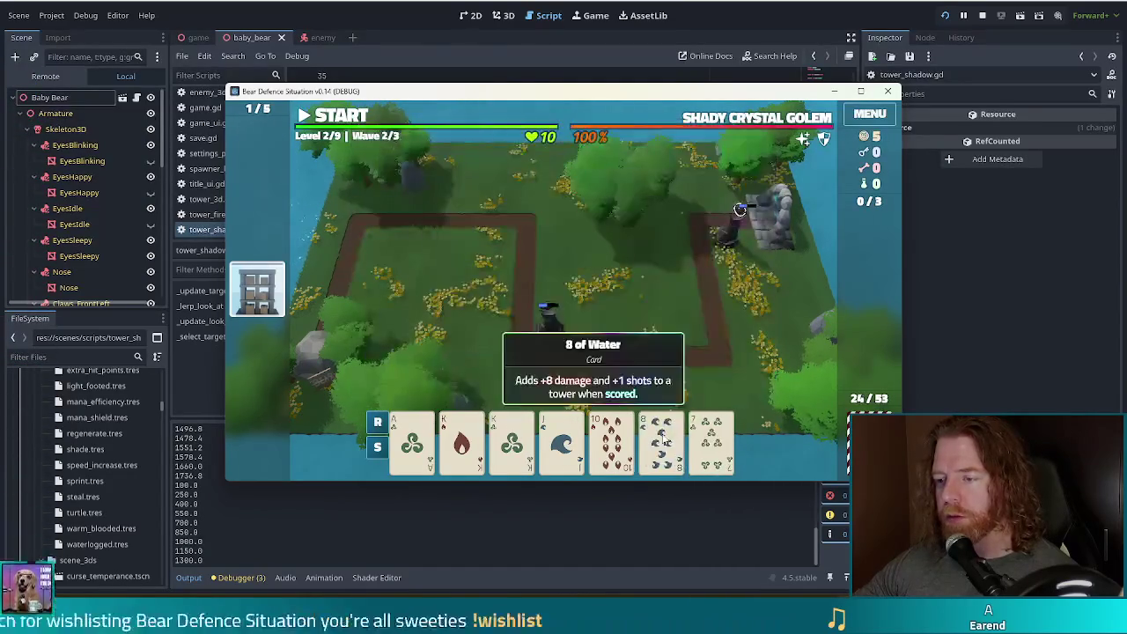
pyautogui.click(663, 441)
pyautogui.click(617, 377)
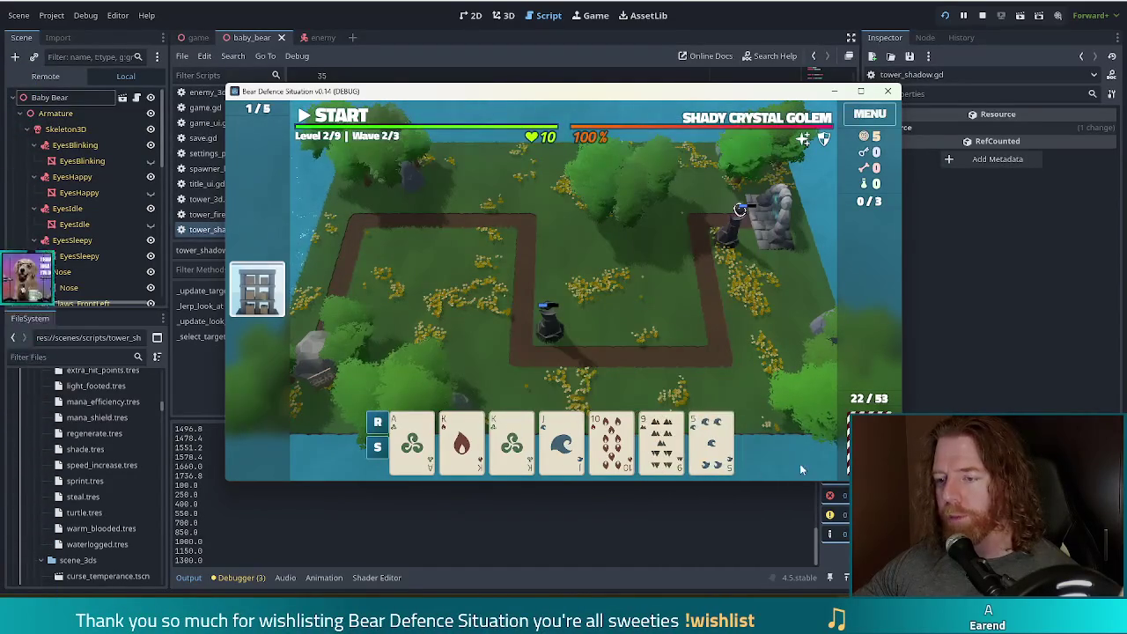
# Step: Build a Ballista Tower from the King pair right of the path, then start wave 2
pyautogui.click(483, 458)
pyautogui.click(512, 441)
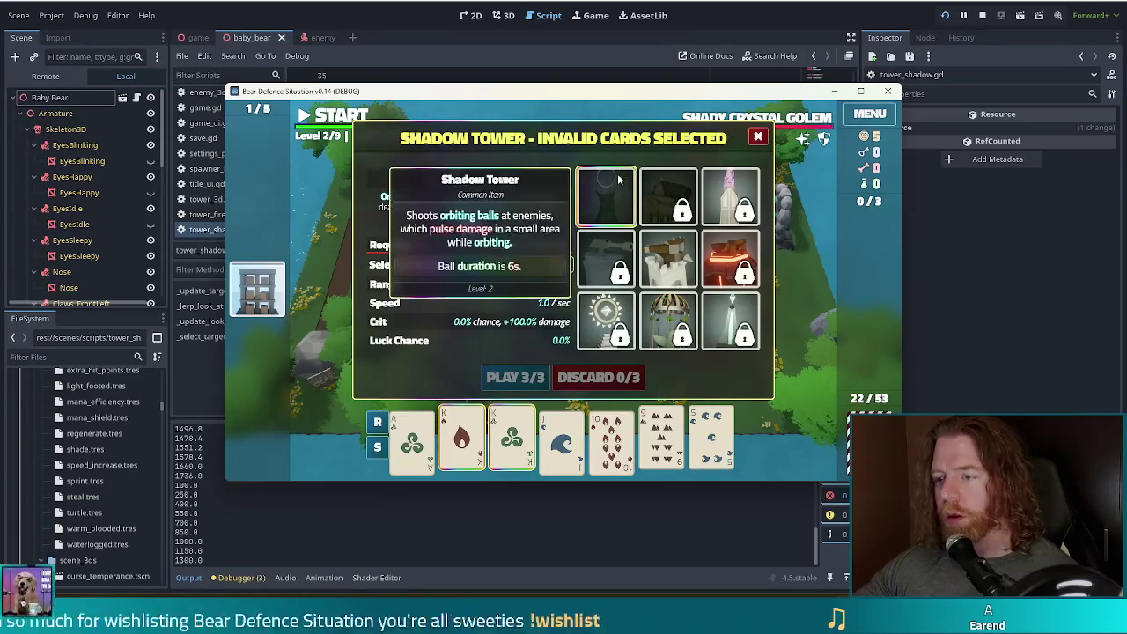
pyautogui.click(698, 259)
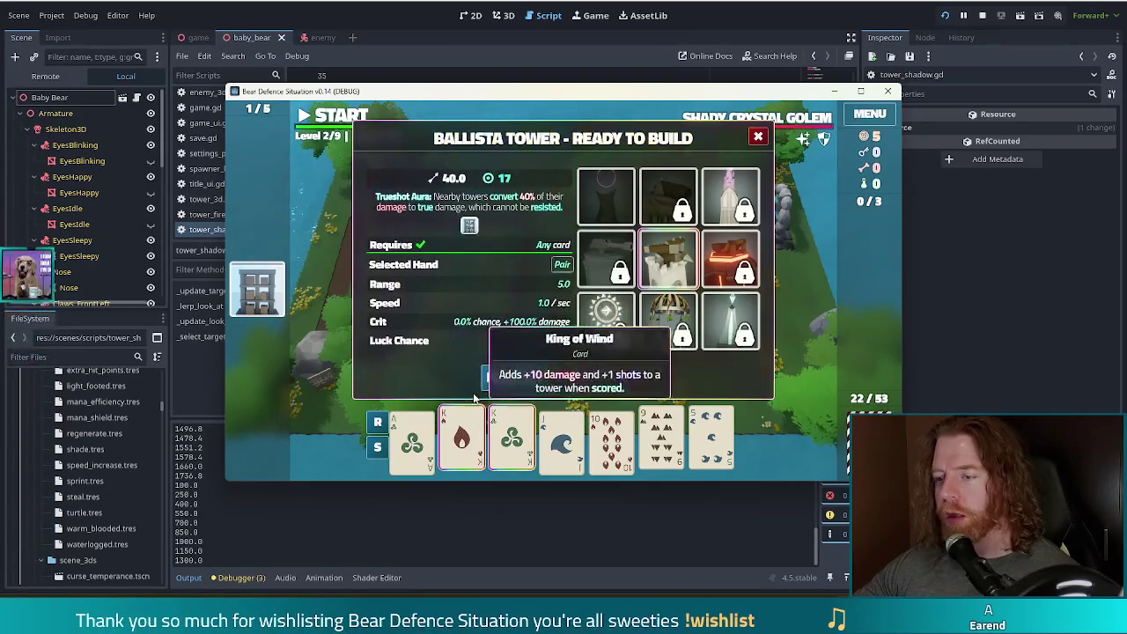
pyautogui.click(516, 377)
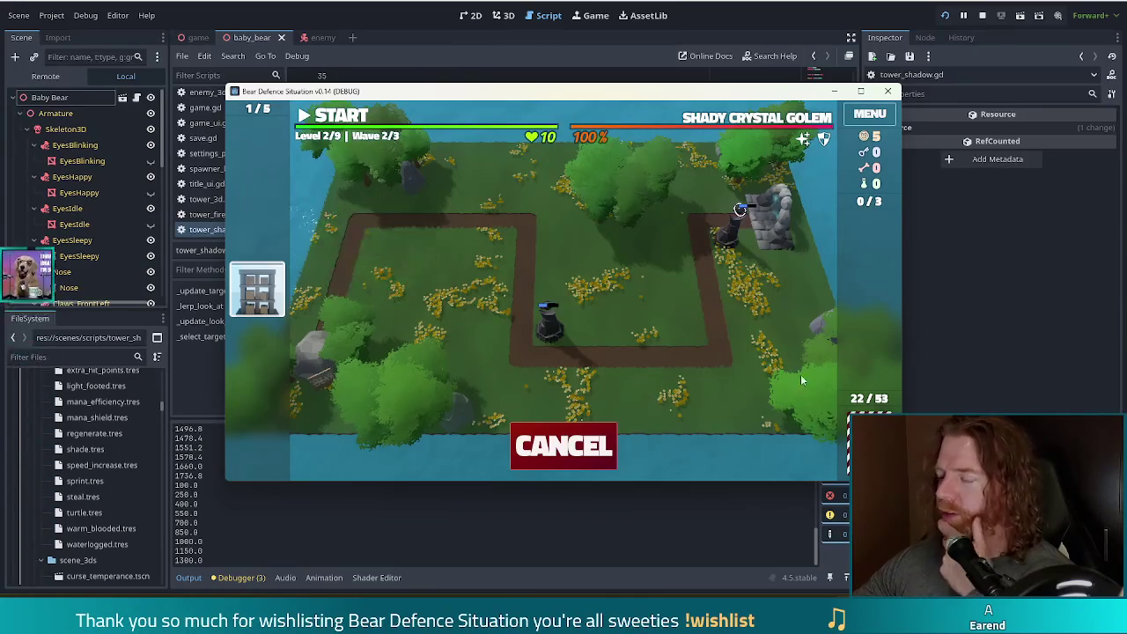
pyautogui.click(694, 341)
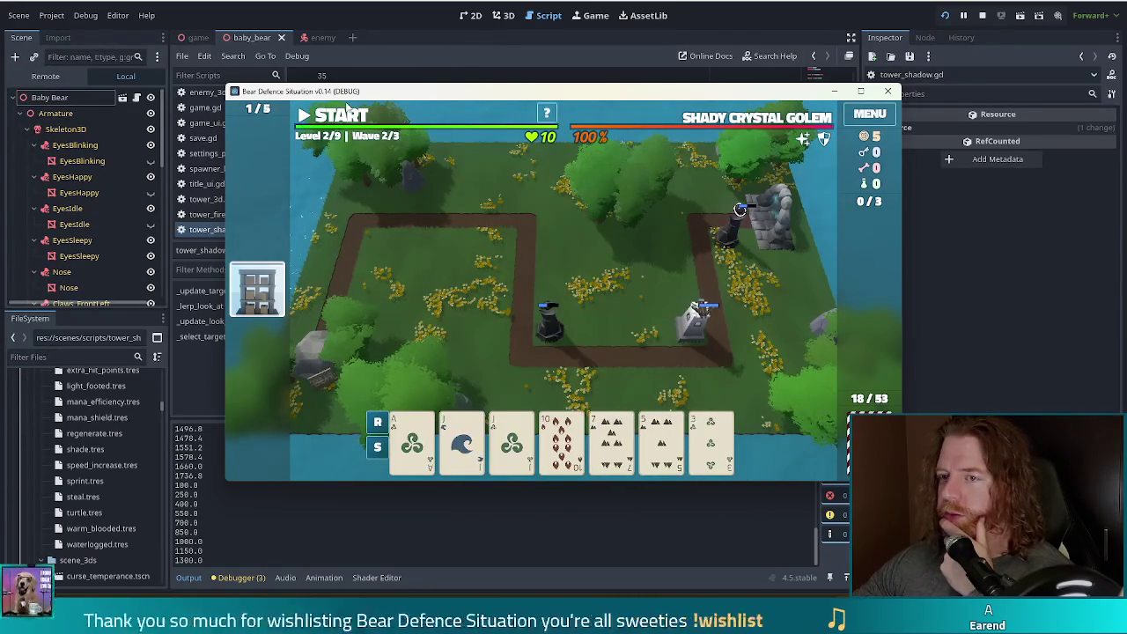
pyautogui.click(336, 117)
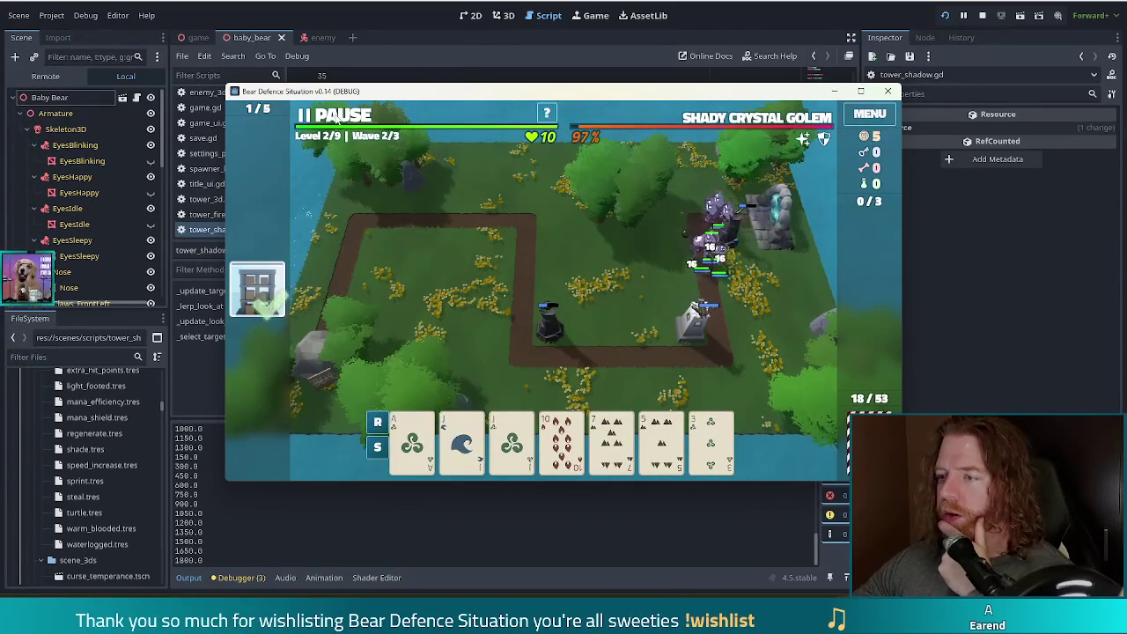